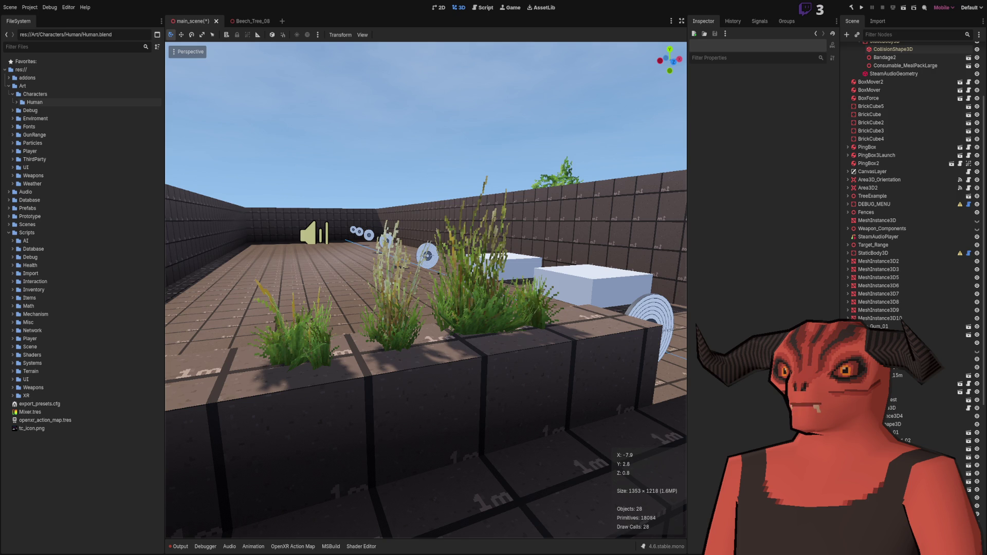
# Fly the viewport through the level past the rocks, stairs, walls and boxes
pyautogui.moveTo(438, 172)
pyautogui.mouseDown()
pyautogui.moveTo(426, 299)
pyautogui.moveTo(440, 309)
pyautogui.moveTo(438, 177)
pyautogui.mouseUp()
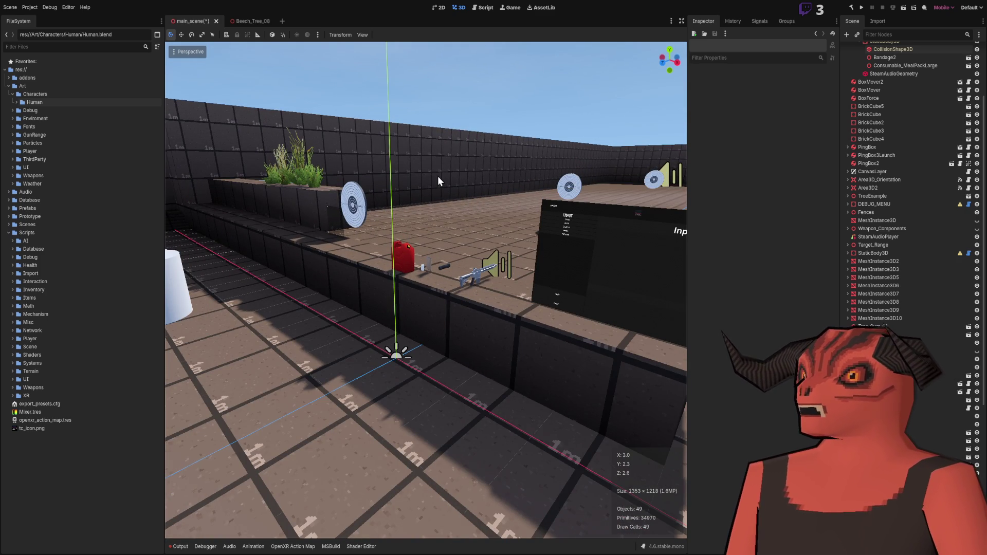
pyautogui.moveTo(450, 238); pyautogui.dragTo(449, 238)
pyautogui.moveTo(493, 274); pyautogui.dragTo(493, 274)
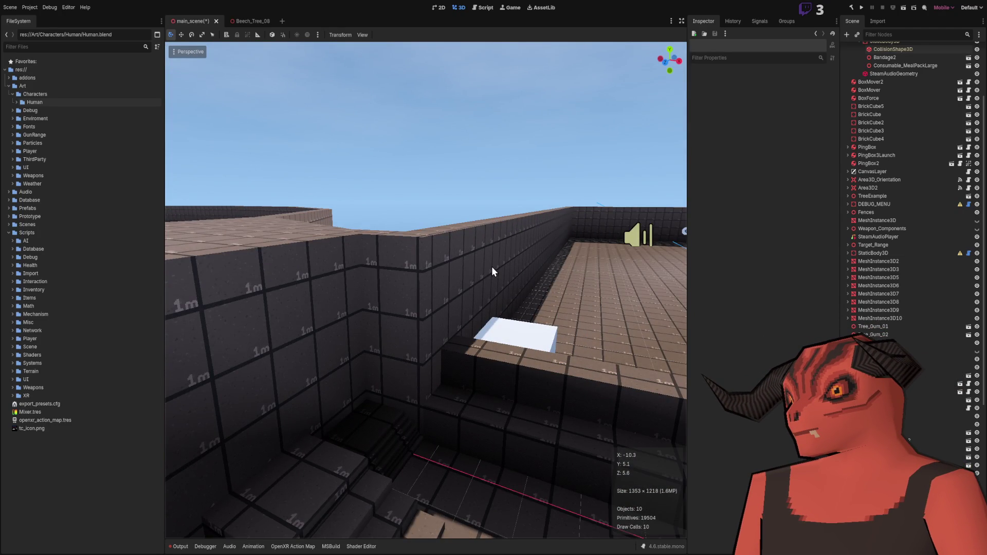
pyautogui.moveTo(489, 267); pyautogui.dragTo(477, 279)
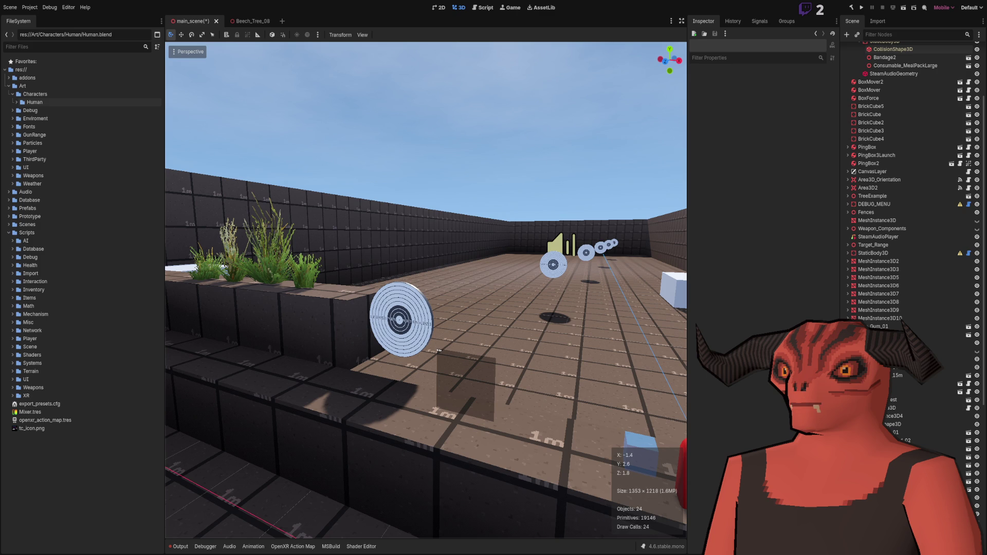
pyautogui.press('w')
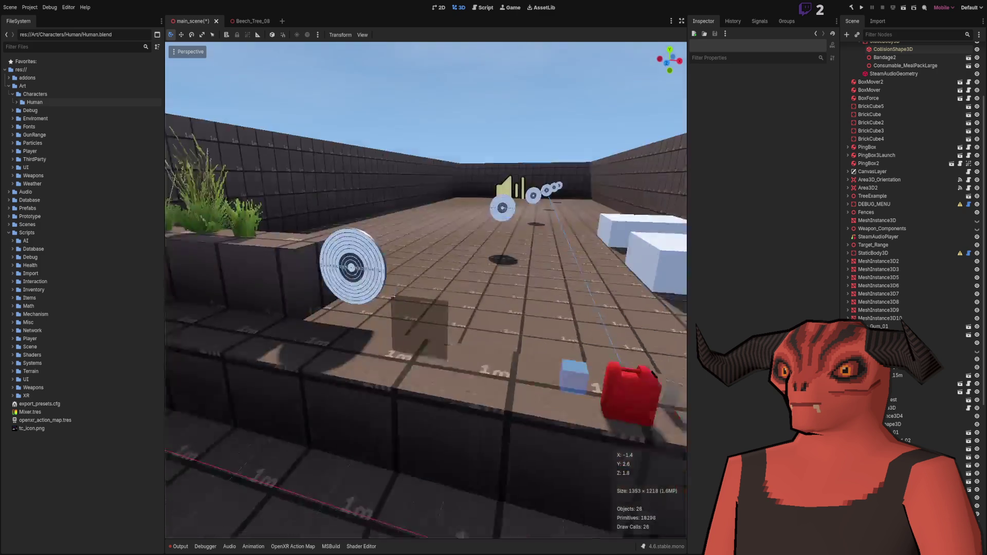
pyautogui.press('w')
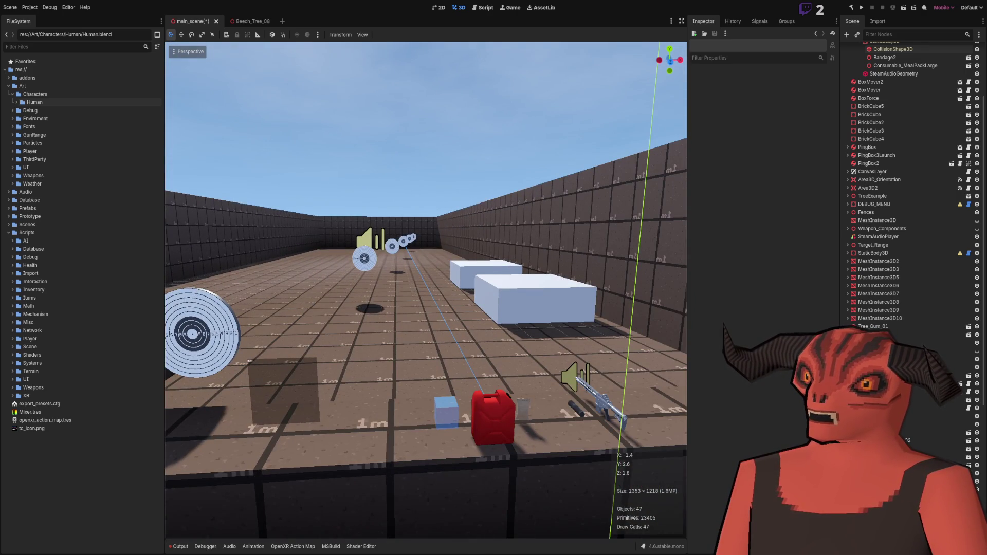
pyautogui.press('w')
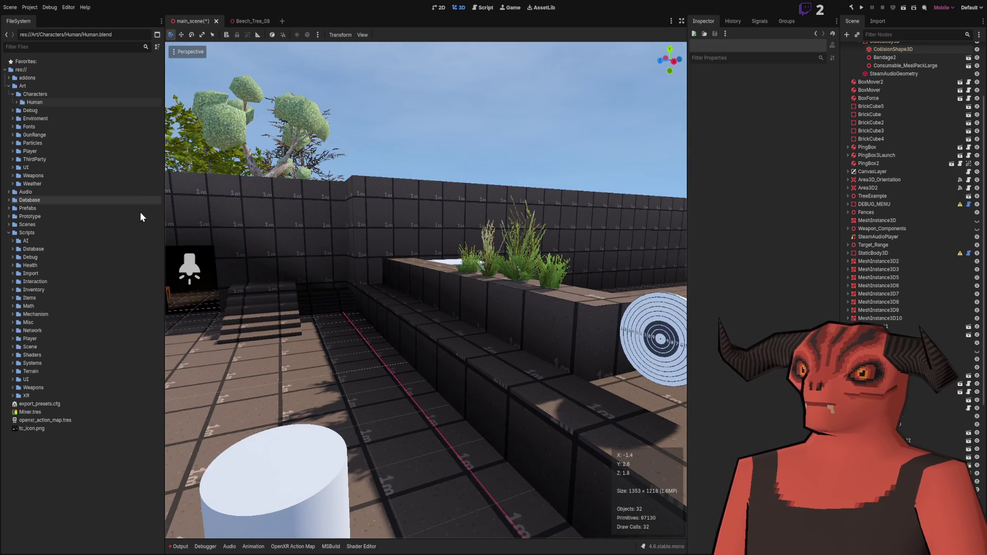
# Browse the Scripts, Prefabs and Database folders in the FileSystem dock
pyautogui.click(73, 348)
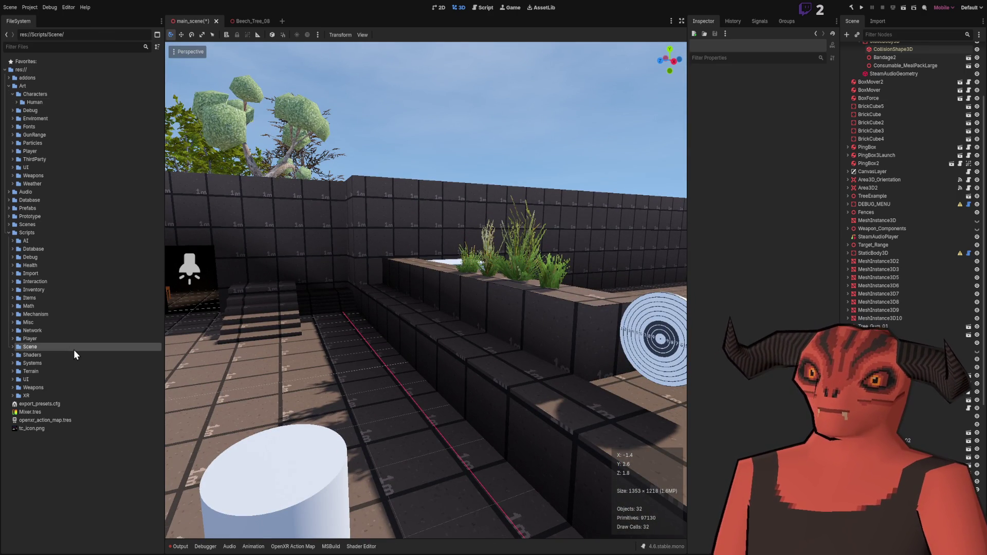
pyautogui.click(88, 242)
pyautogui.press('Left')
pyautogui.press('Left')
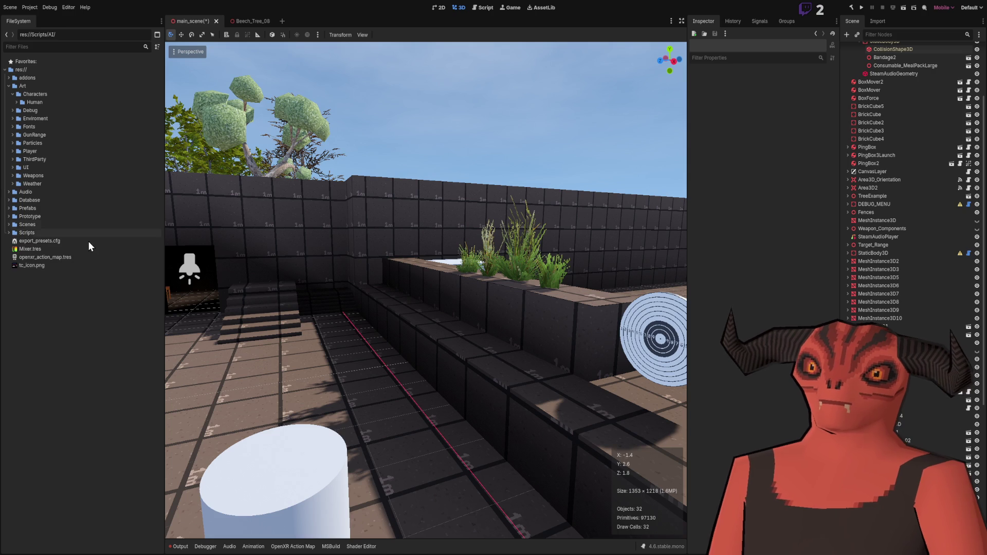
pyautogui.press('Right')
pyautogui.press('Right')
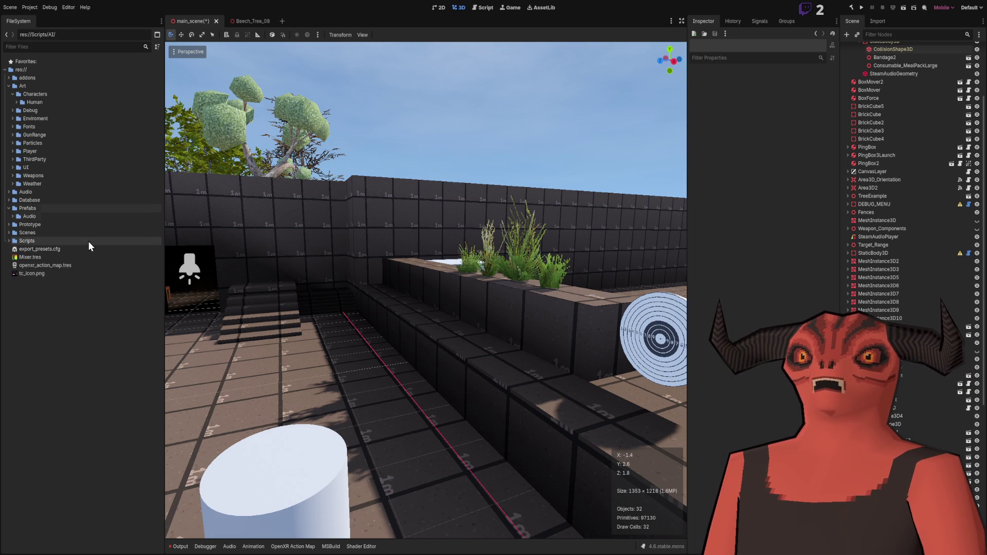
pyautogui.press('Left')
pyautogui.press('Left')
pyautogui.press('Up')
pyautogui.press('Right')
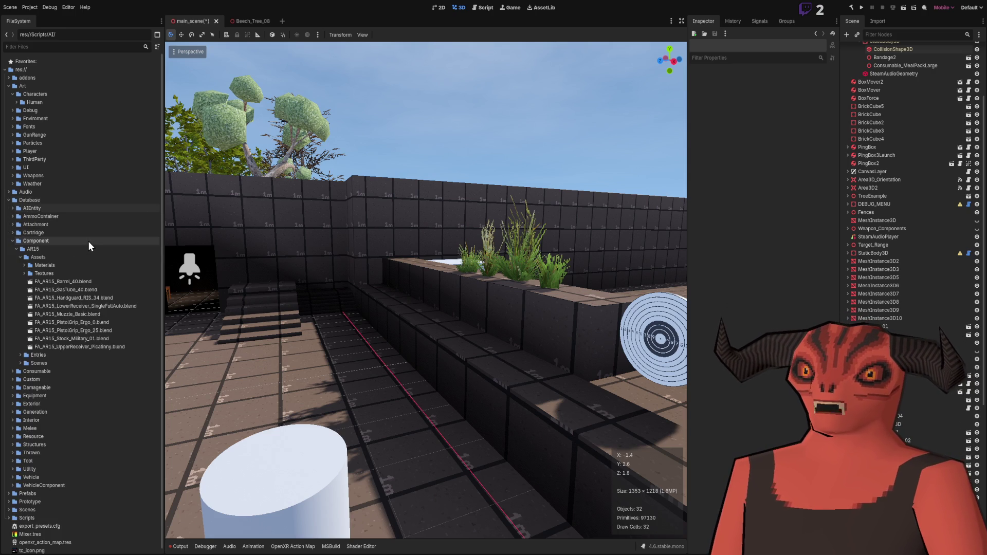
pyautogui.press('Down')
pyautogui.press('Left')
pyautogui.press('Down')
pyautogui.press('Up')
pyautogui.press('Left')
pyautogui.press('Left')
# Step past Prototype into Scenes > Levels and open LoadScene.tscn
pyautogui.press('Down')
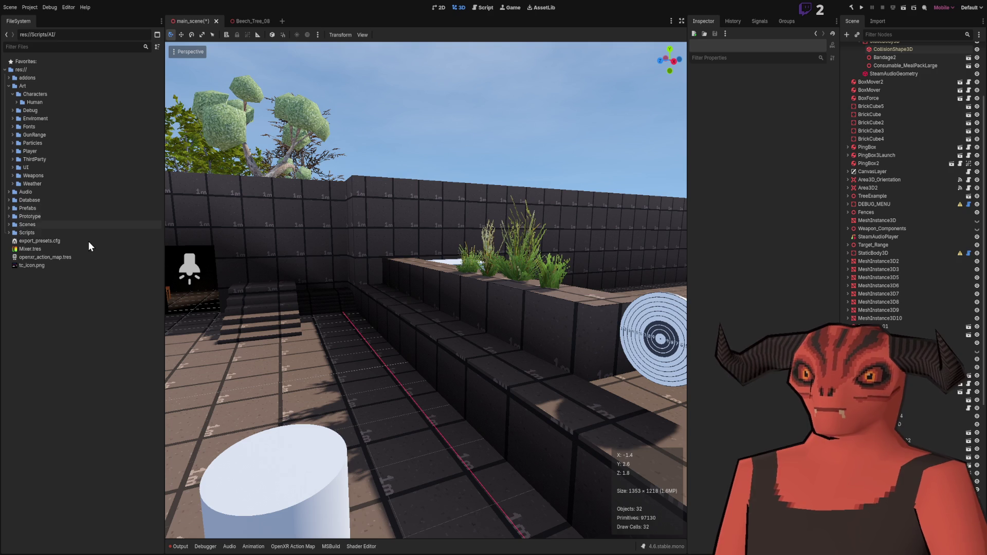
pyautogui.press('Right')
pyautogui.press('Down')
pyautogui.press('Down')
pyautogui.press('Down')
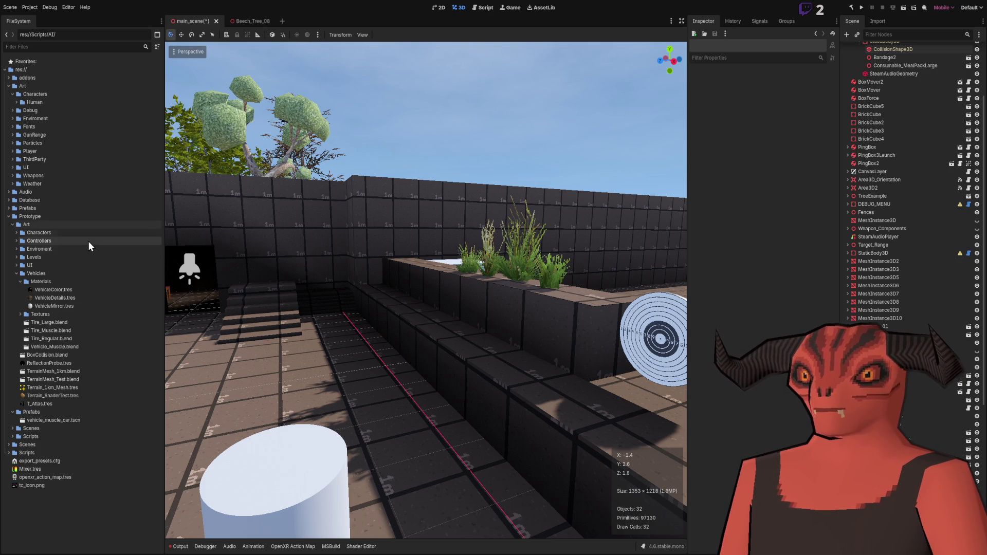
pyautogui.press('Down')
pyautogui.press('Left')
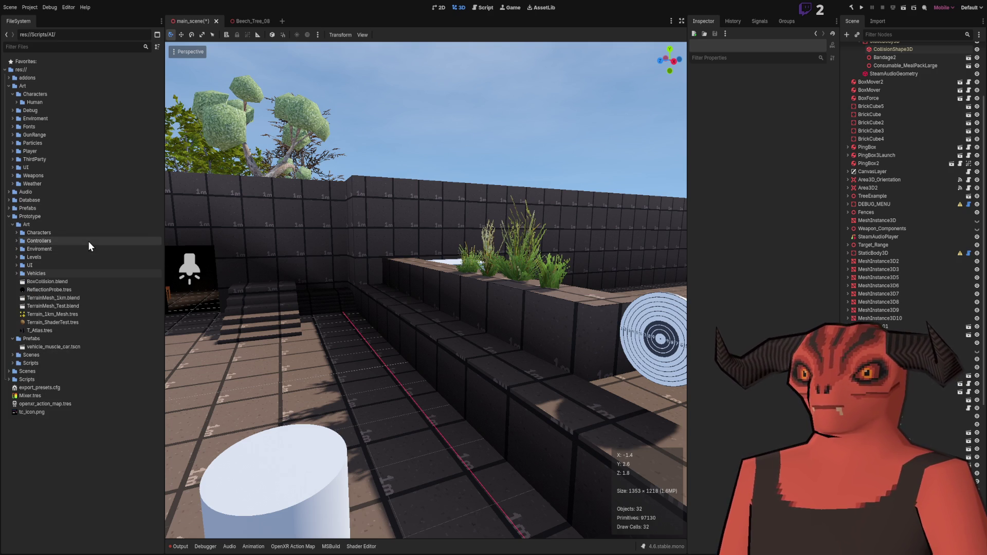
pyautogui.press('Left')
pyautogui.press('Left')
pyautogui.press('Left')
pyautogui.press('Down')
pyautogui.press('Right')
pyautogui.press('Down')
pyautogui.press('Down')
pyautogui.press('Down')
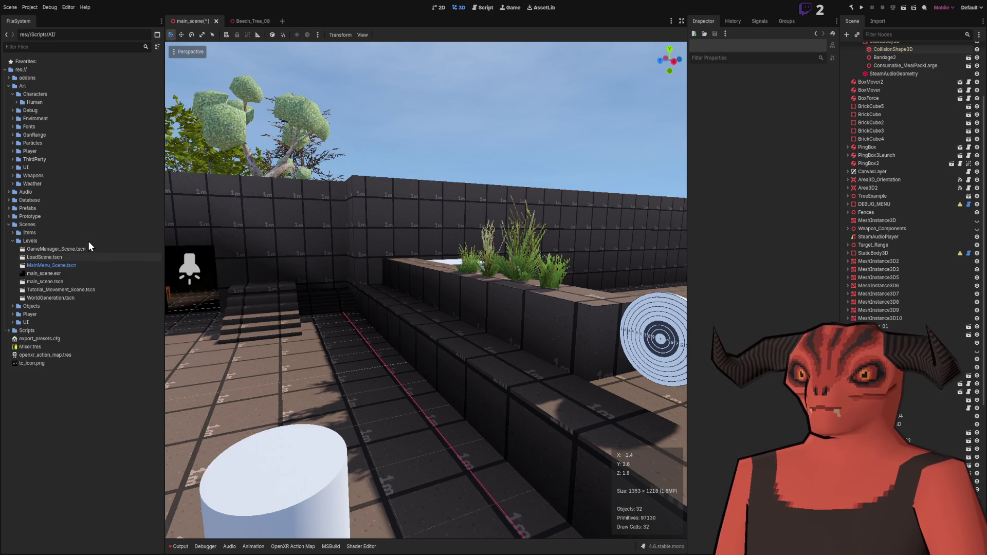
pyautogui.press('Return')
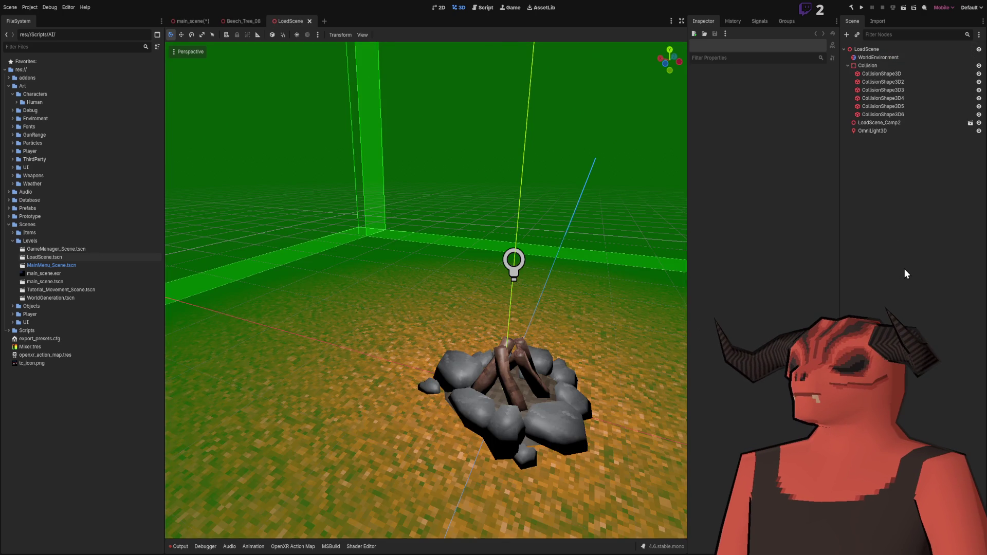
# Zoom around the campfire LoadScene view, then open Tutorial_Movement_Scene.tscn from the FileSystem dock
pyautogui.scroll(-8, 492, 238)
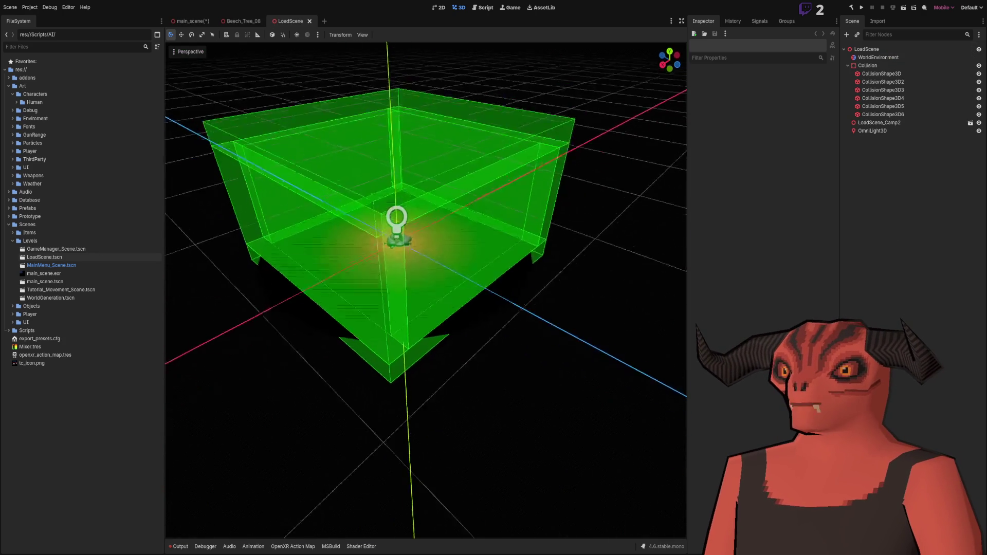
pyautogui.scroll(10, 426, 290)
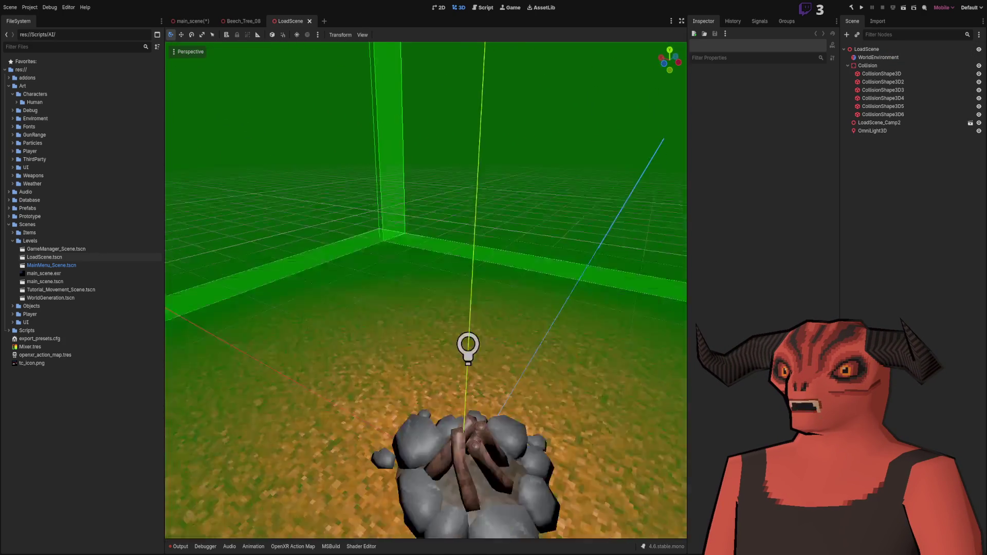
pyautogui.scroll(-3, 426, 291)
pyautogui.scroll(4, 425, 290)
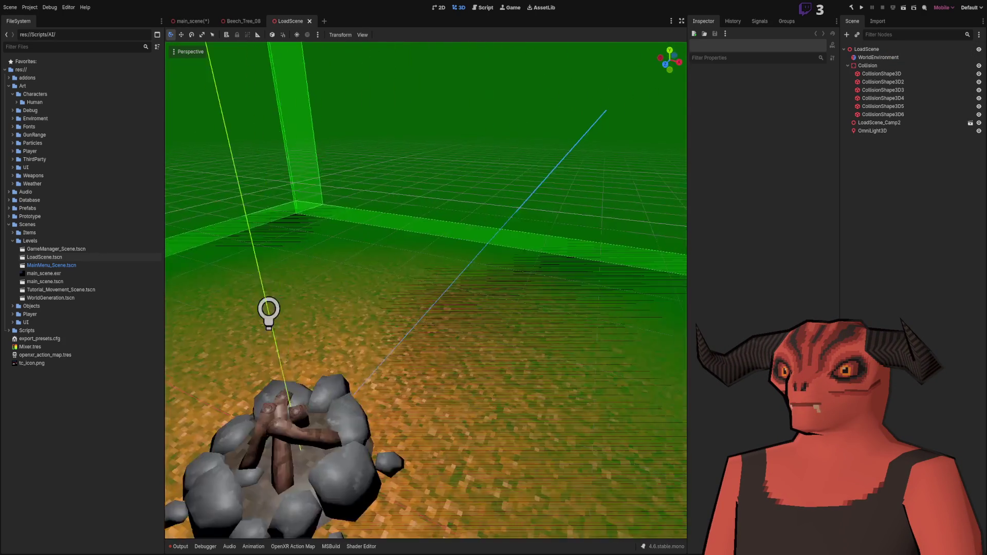
pyautogui.scroll(3, 486, 233)
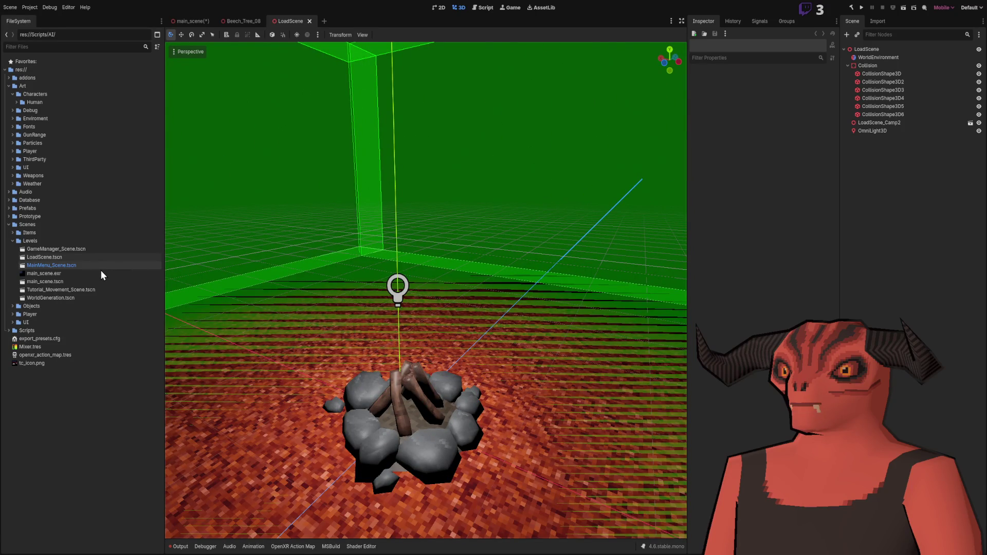
pyautogui.doubleClick(76, 289)
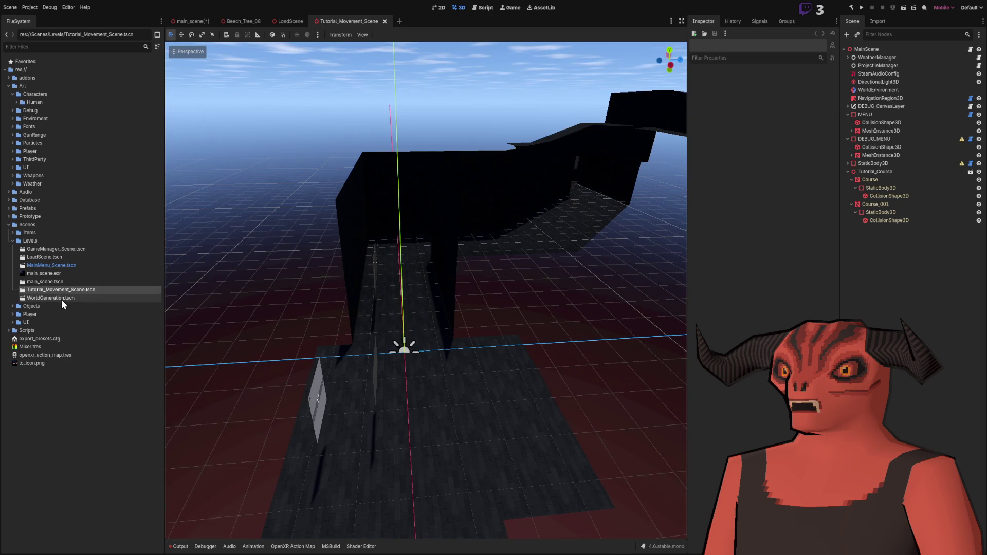
pyautogui.doubleClick(60, 299)
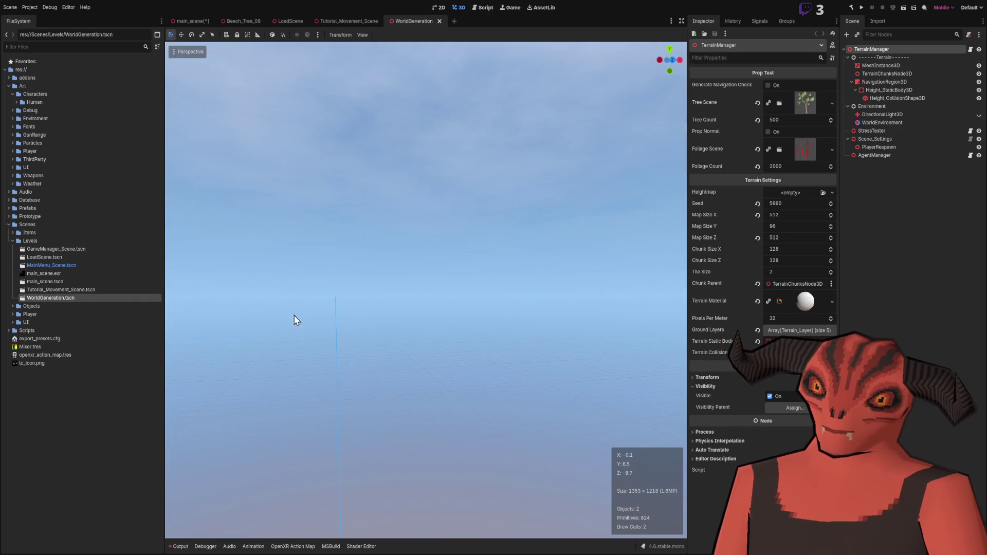
pyautogui.doubleClick(74, 265)
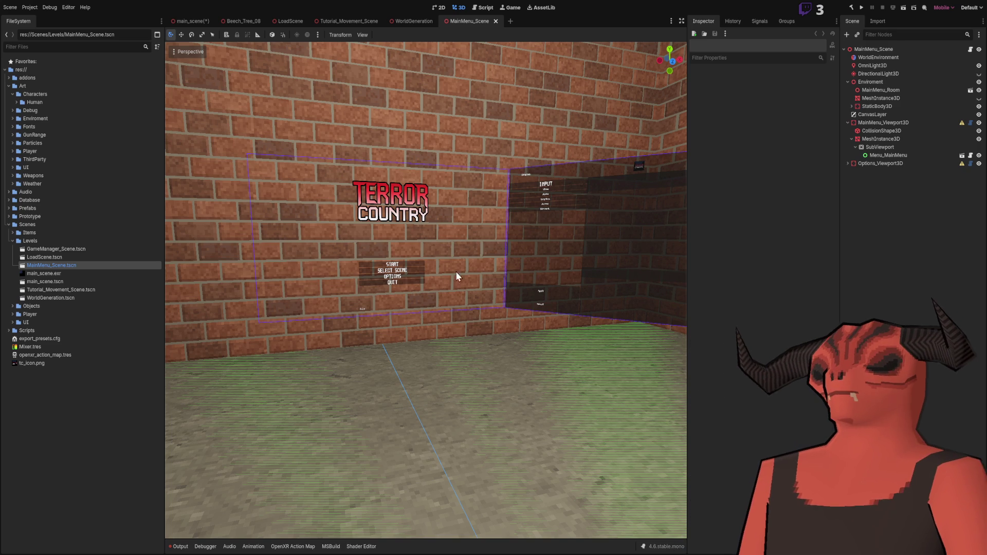
pyautogui.scroll(2, 187, 219)
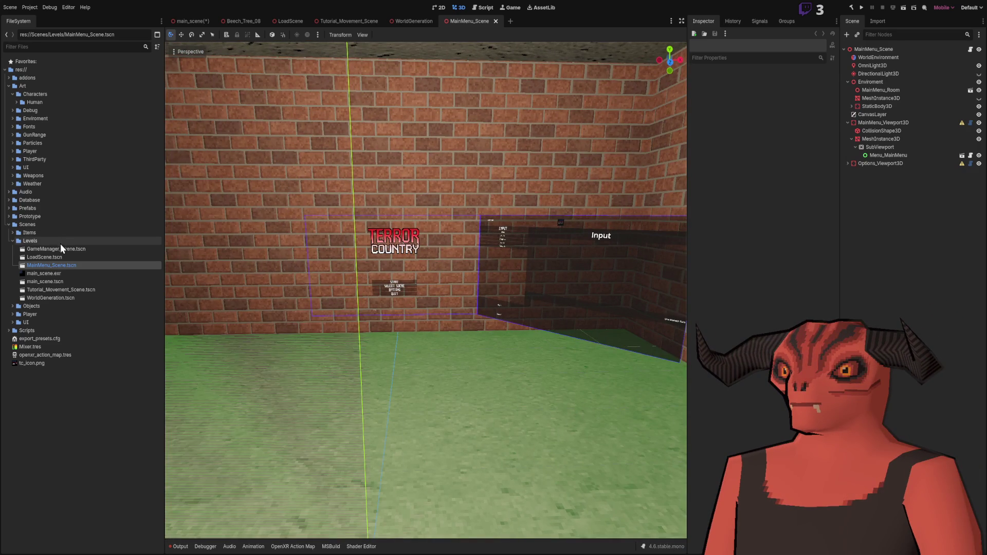
pyautogui.doubleClick(56, 249)
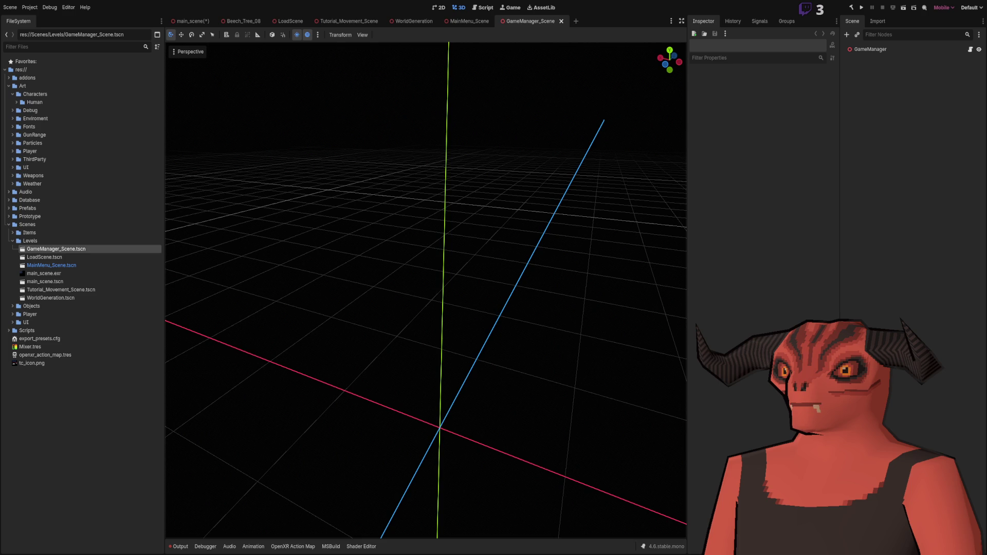
# Zoom in on the outlined floor-plan map in Photoshop's Untitled-1 canvas
pyautogui.scroll(5, 609, 200)
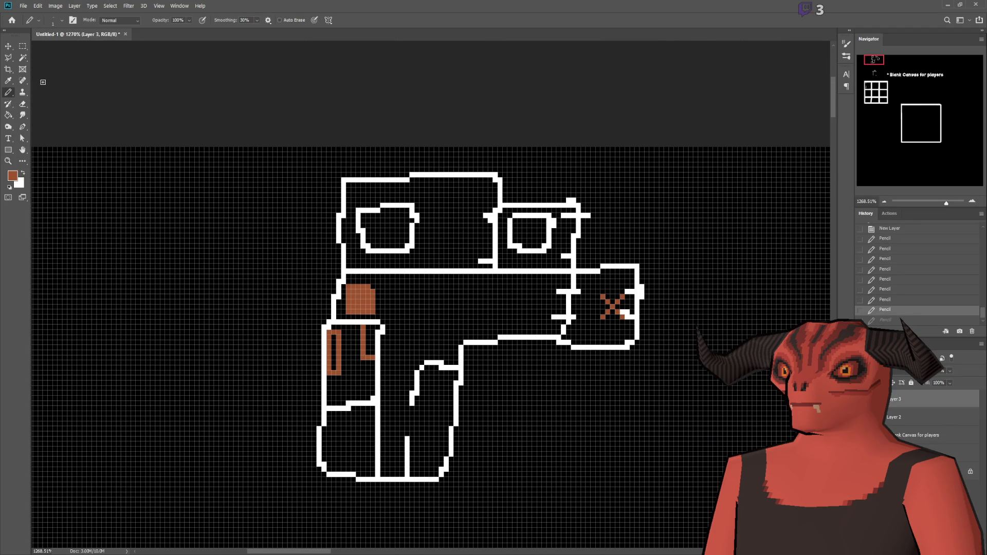
# Undo a trial brown outline of the upper rooms, then pencil a tall brown rectangle in the top room
pyautogui.moveTo(337, 169)
pyautogui.mouseDown()
pyautogui.moveTo(635, 187)
pyautogui.moveTo(616, 271)
pyautogui.moveTo(336, 268)
pyautogui.moveTo(304, 154)
pyautogui.moveTo(399, 160)
pyautogui.mouseUp()
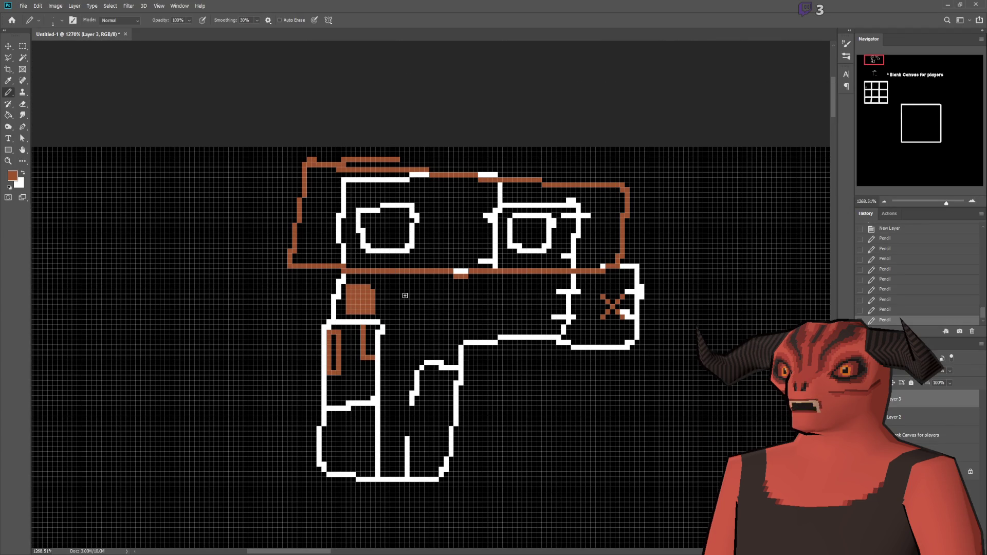
pyautogui.hotkey('ctrl', 'z')
pyautogui.scroll(4, 478, 249)
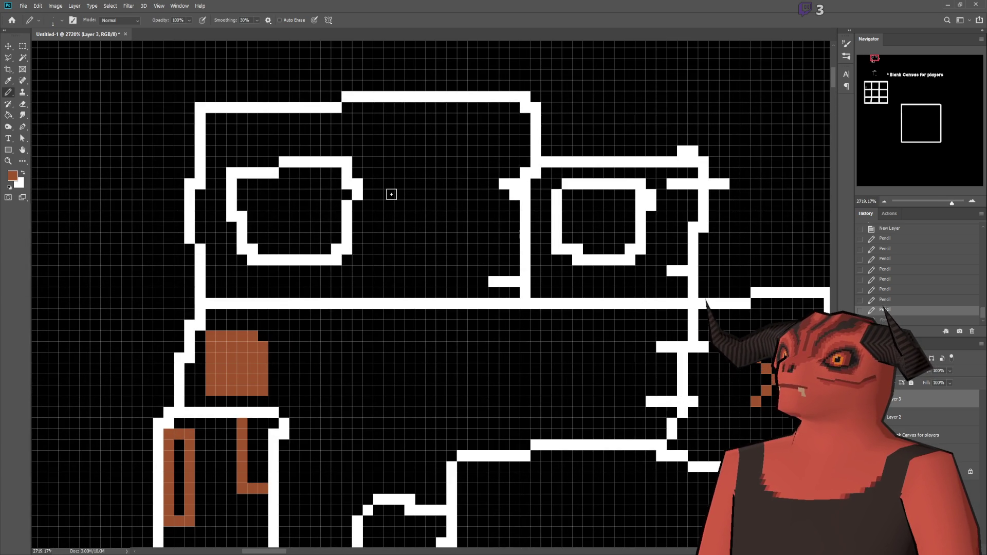
pyautogui.moveTo(383, 121)
pyautogui.mouseDown()
pyautogui.moveTo(412, 187)
pyautogui.moveTo(415, 117)
pyautogui.moveTo(378, 117)
pyautogui.mouseUp()
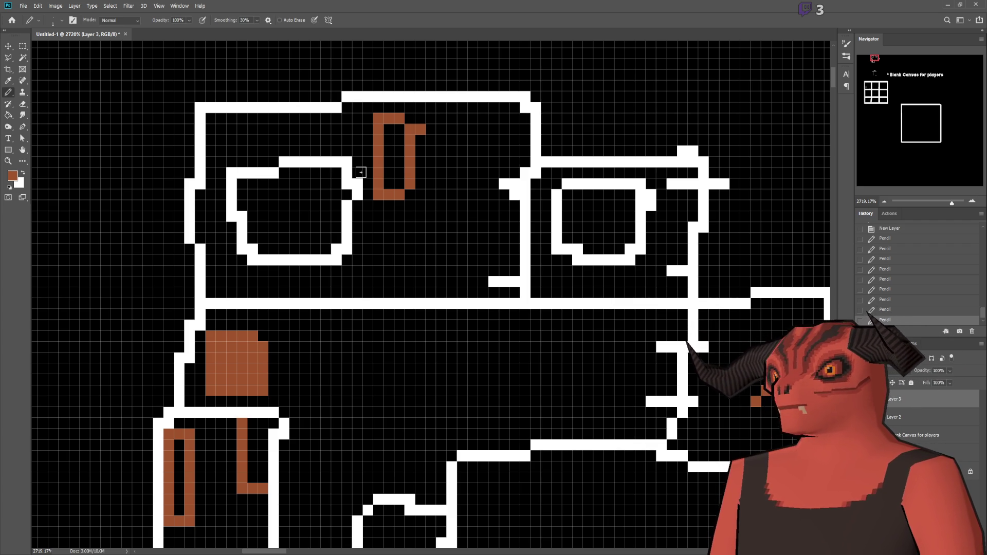
# Pencil a second brown rectangle outline beside the first in the top room, then zoom out
pyautogui.moveTo(451, 119)
pyautogui.mouseDown()
pyautogui.moveTo(441, 211)
pyautogui.moveTo(504, 160)
pyautogui.moveTo(460, 115)
pyautogui.moveTo(447, 116)
pyautogui.mouseUp()
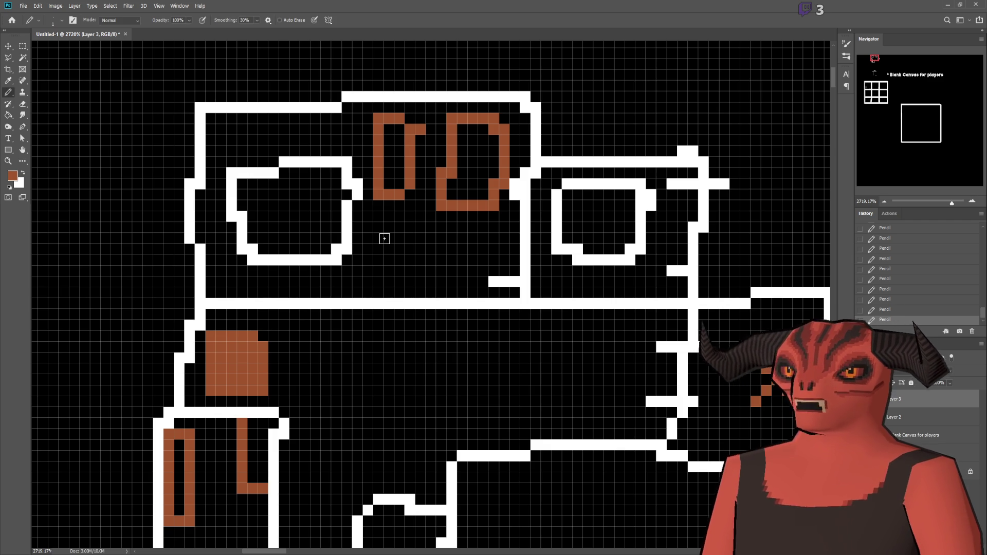
pyautogui.scroll(-4, 384, 239)
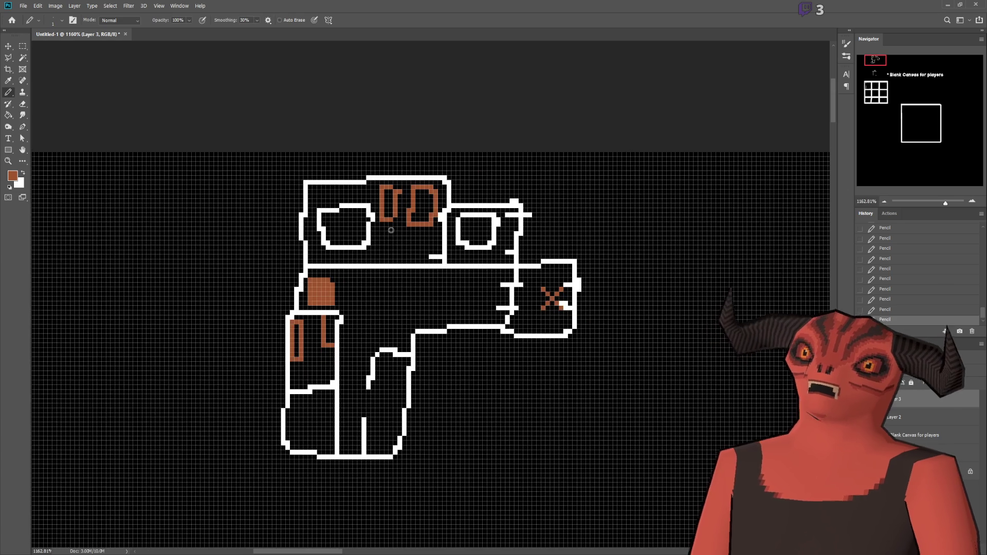
# Zoom the pixel map, switch briefly to the Godot editor, and return to Photoshop
pyautogui.scroll(2, 334, 233)
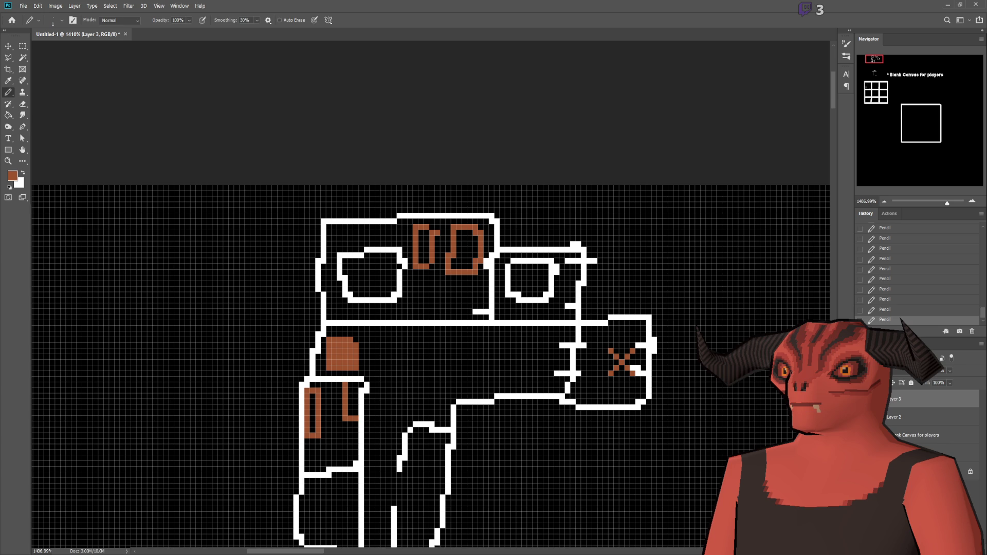
pyautogui.hotkey('alt', 'Tab')
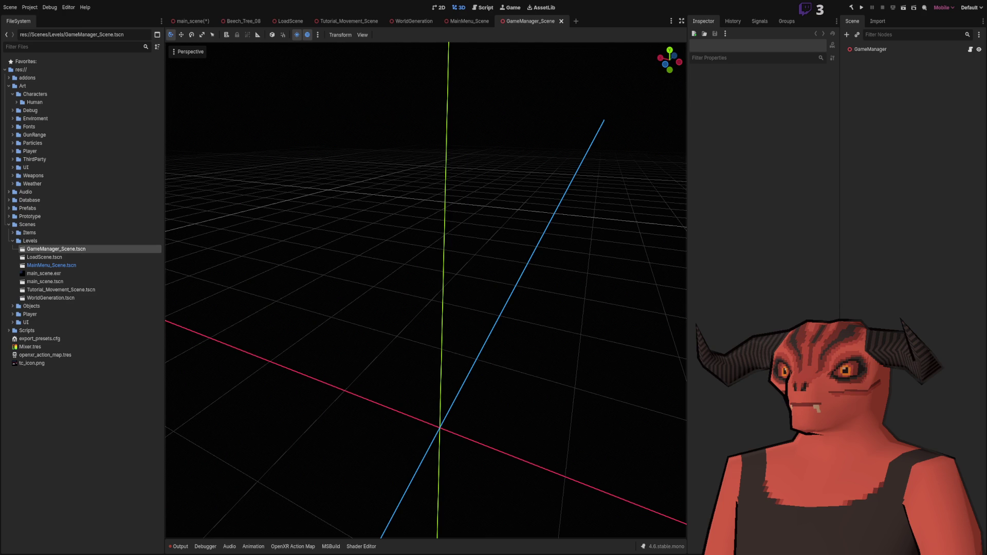
pyautogui.hotkey('alt', 'Tab')
# Zoom around the pixel floor-plan map, then switch between Photoshop and the Godot editor
pyautogui.scroll(-1, 494, 267)
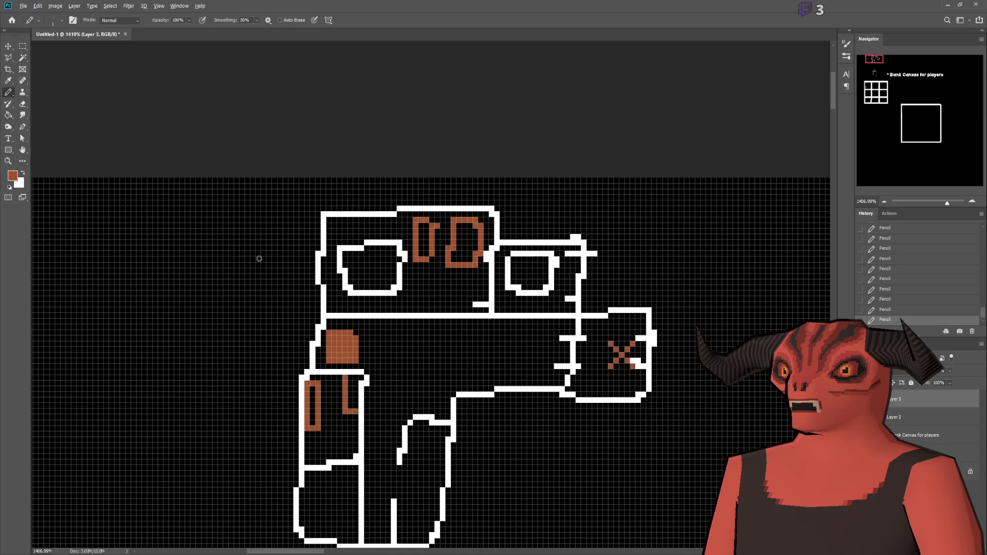
pyautogui.scroll(-2, 493, 267)
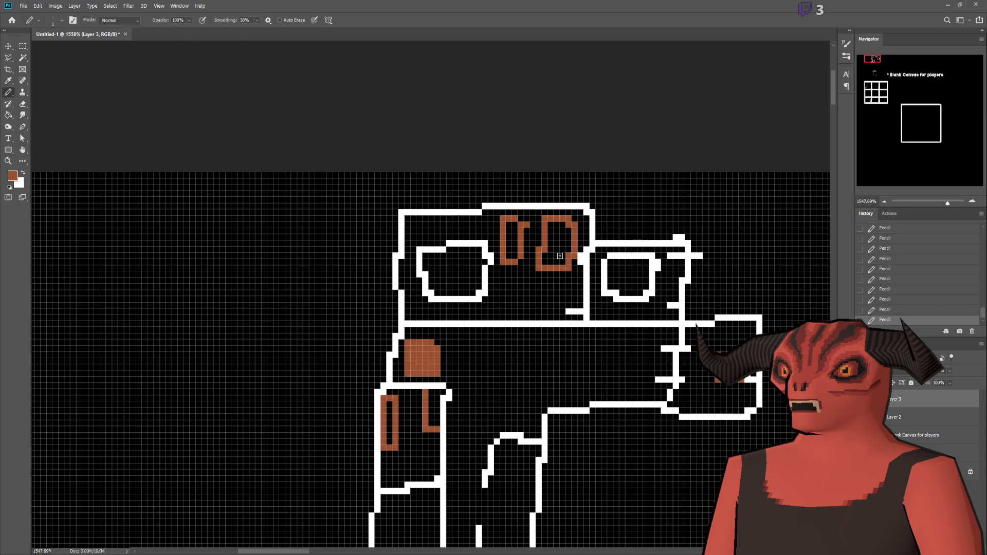
pyautogui.scroll(-2, 605, 247)
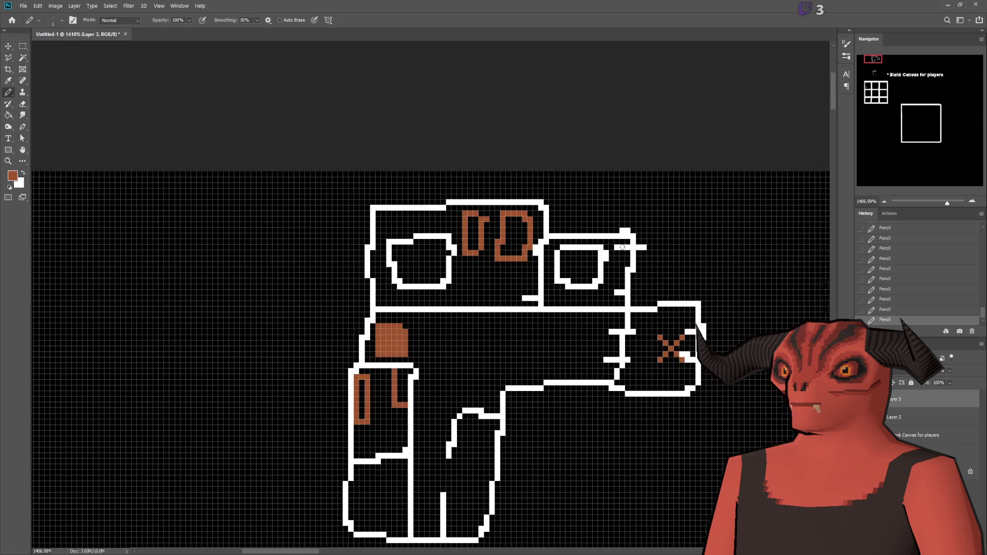
pyautogui.scroll(2, 604, 247)
pyautogui.hotkey('alt', 'Tab')
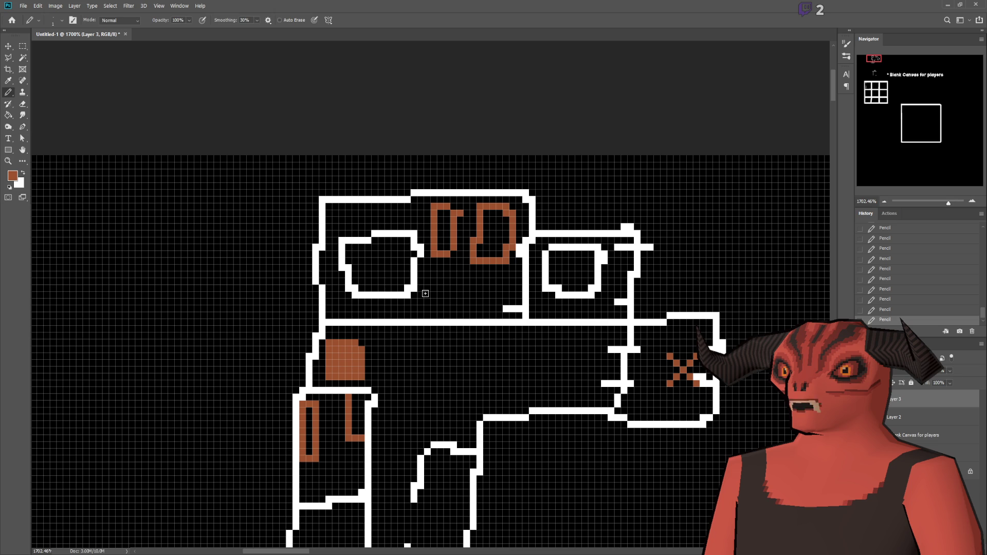
pyautogui.hotkey('alt', 'Tab')
pyautogui.scroll(-4, 428, 229)
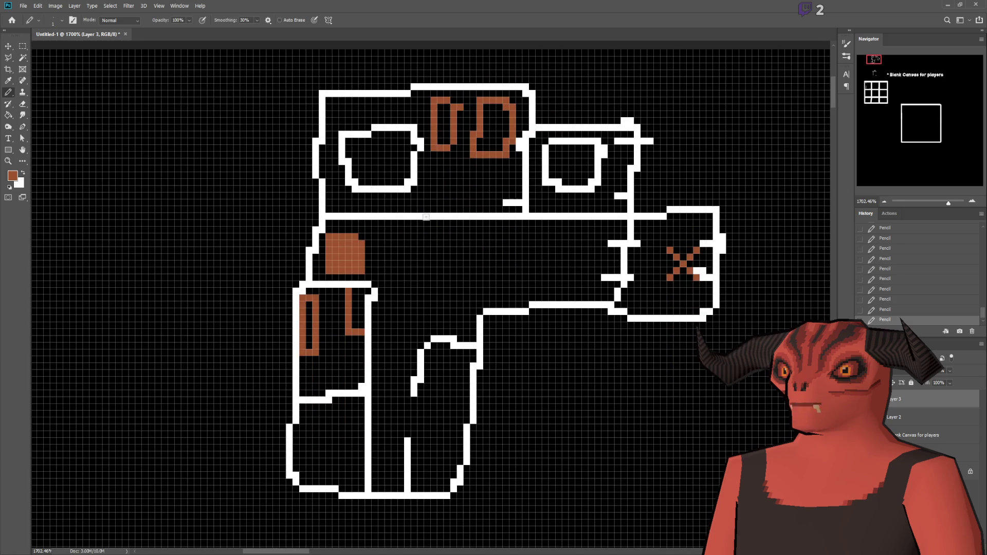
pyautogui.scroll(-1, 425, 217)
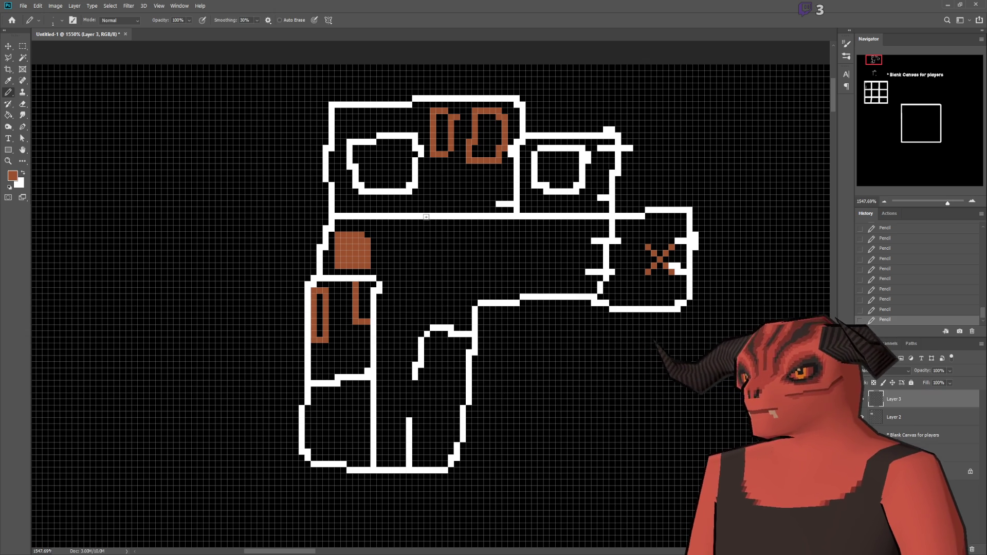
pyautogui.hotkey('alt', 'Tab')
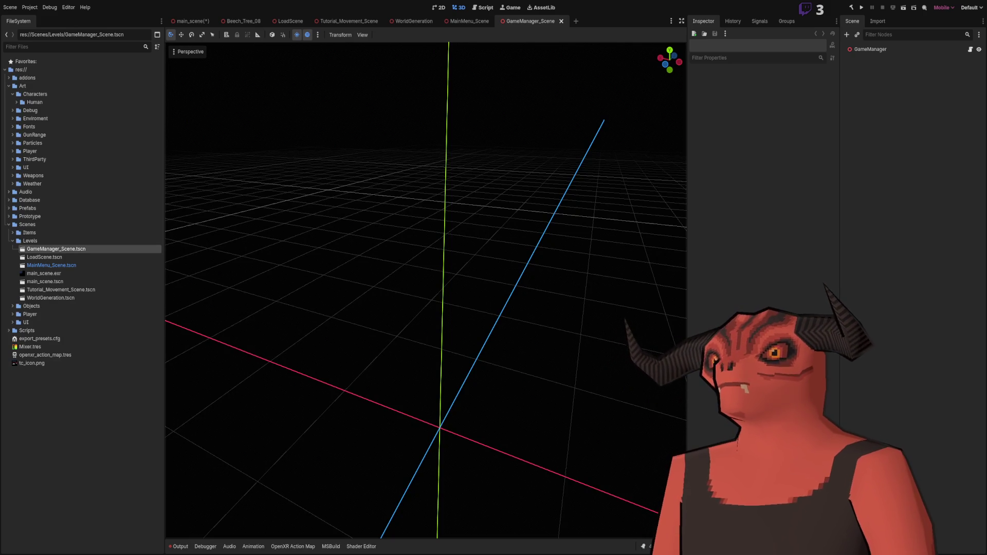
# Switch from the Godot GameManager_Scene back to the Photoshop pixel room map
pyautogui.hotkey('alt', 'Tab')
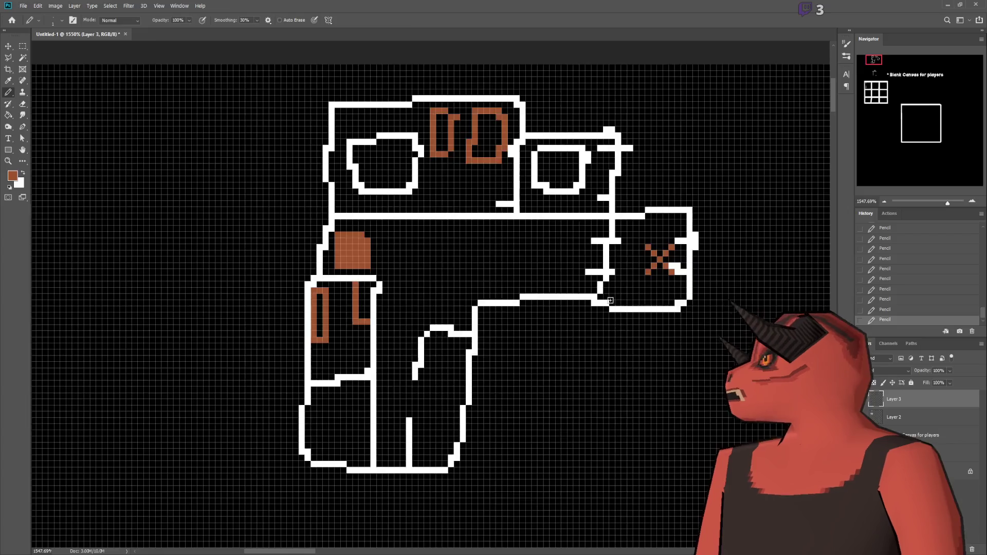
# Zoom out and pan the canvas to bring the large blank square into view
pyautogui.scroll(-5, 604, 335)
pyautogui.scroll(2, 716, 298)
pyautogui.moveTo(877, 124); pyautogui.dragTo(904, 138)
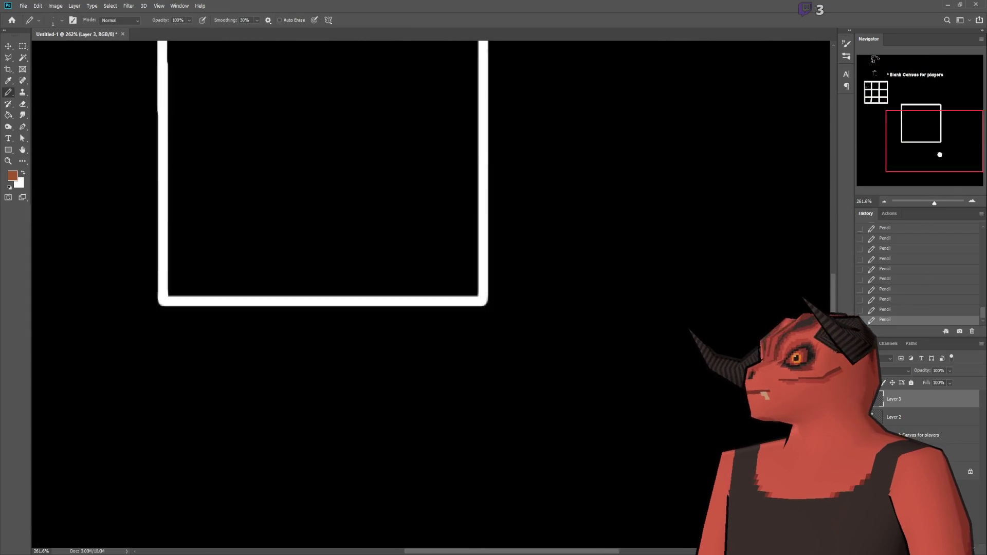
pyautogui.scroll(-1, 608, 134)
pyautogui.scroll(3, 214, 200)
pyautogui.scroll(-4, 727, 192)
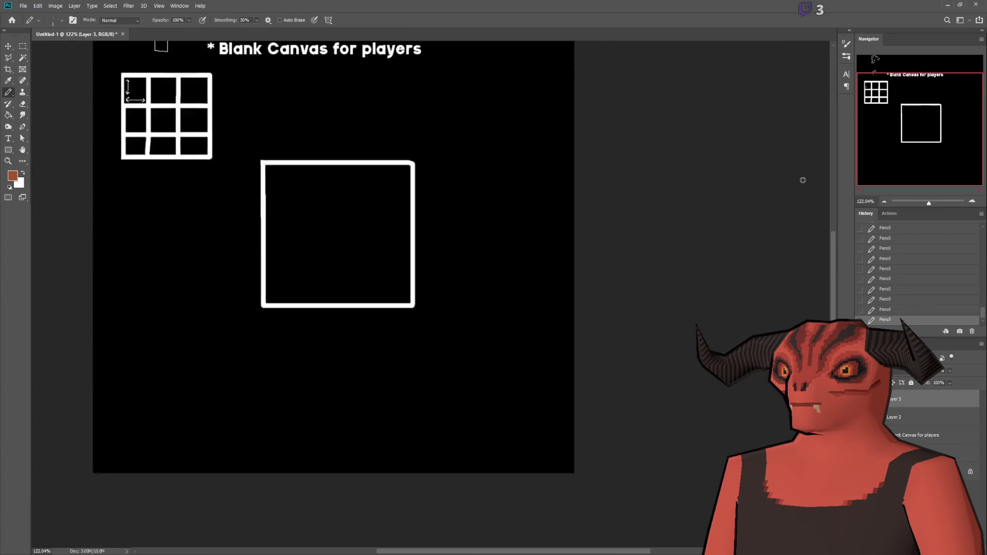
pyautogui.scroll(3, 226, 188)
pyautogui.scroll(-2, 39, 121)
pyautogui.scroll(3, 352, 176)
pyautogui.scroll(2, 425, 304)
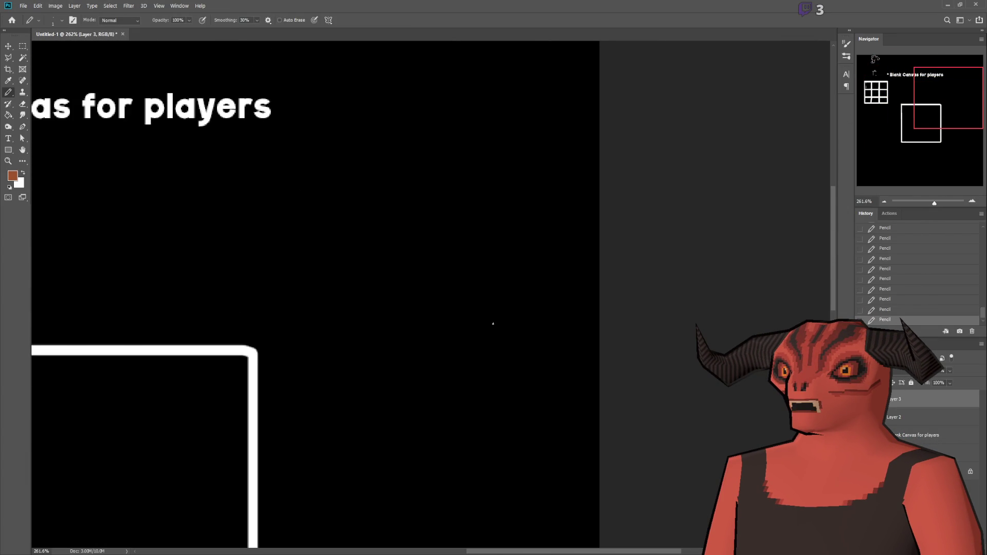
pyautogui.scroll(2, 311, 291)
pyautogui.scroll(-2, 141, 253)
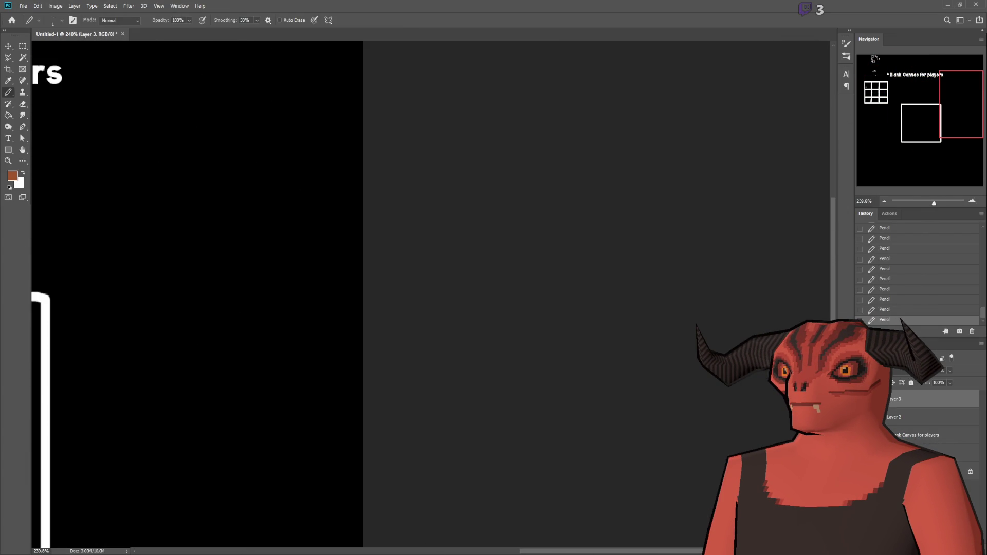
pyautogui.moveTo(542, 551); pyautogui.dragTo(388, 551)
# Create a new empty Layer 4 and hide an earlier sketch layer
pyautogui.hotkey('ctrl', 'shift', 'alt', 'n')
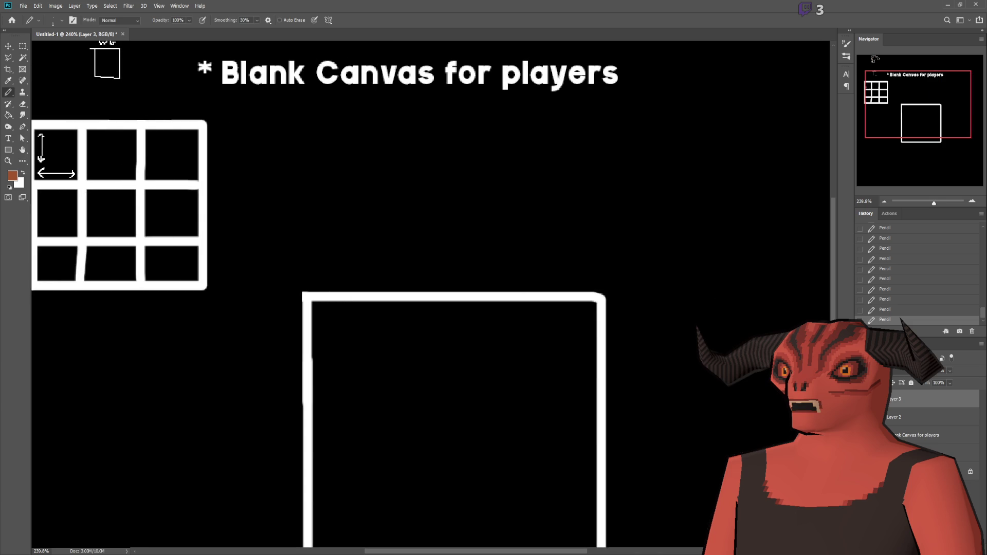
pyautogui.scroll(-2, 617, 222)
pyautogui.click(864, 417)
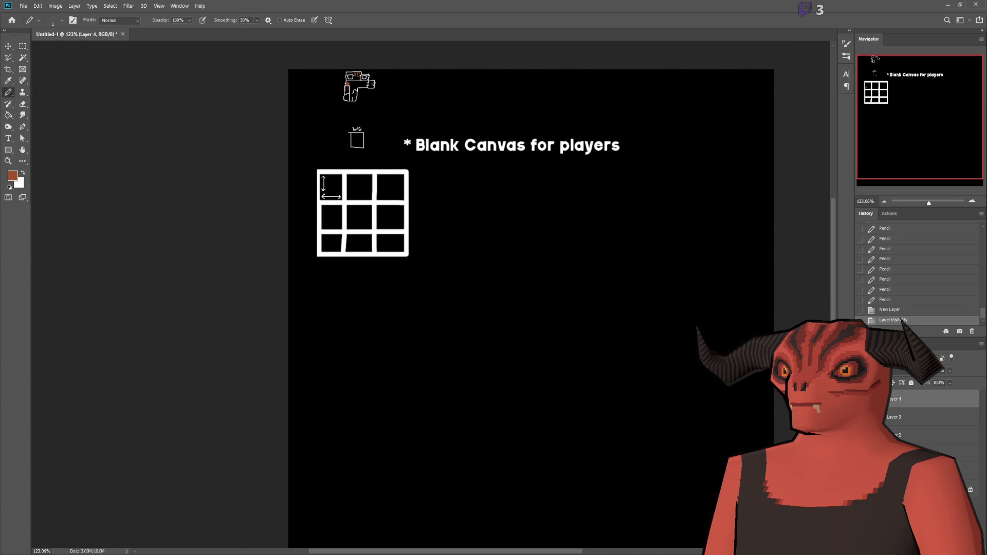
# Hide the remaining old sketch and title layers and make white the drawing colour
pyautogui.click(864, 435)
pyautogui.click(864, 453)
pyautogui.click(864, 471)
pyautogui.click(864, 489)
pyautogui.scroll(1, 870, 128)
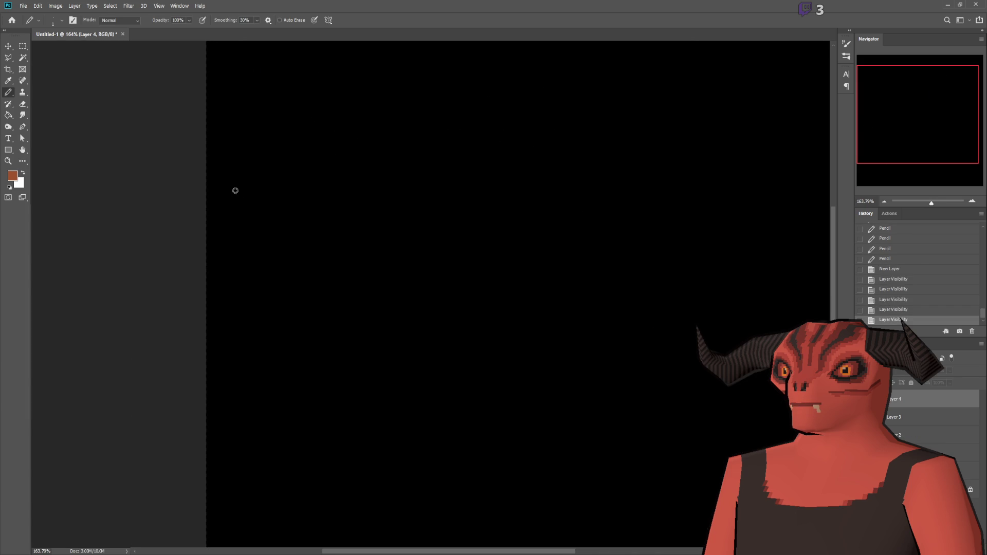
pyautogui.click(22, 173)
pyautogui.scroll(4, 469, 176)
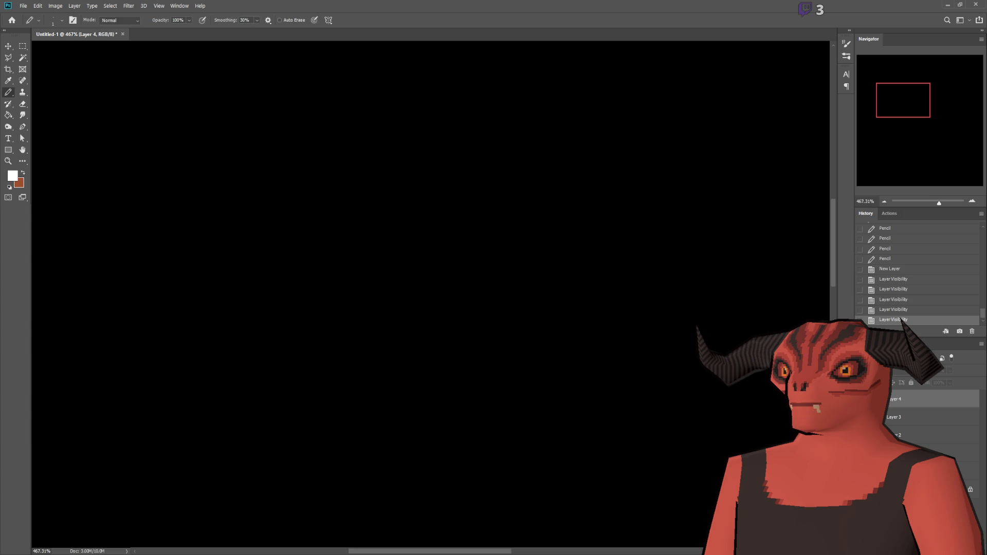
# On a new Layer 5, pencil a white rectangular room outline on the black canvas
pyautogui.hotkey('ctrl', 'shift', 'alt', 'n')
pyautogui.moveTo(264, 175)
pyautogui.mouseDown()
pyautogui.moveTo(431, 335)
pyautogui.moveTo(540, 334)
pyautogui.mouseUp()
pyautogui.hotkey('ctrl', 'z')
pyautogui.scroll(1, 286, 214)
pyautogui.moveTo(275, 137)
pyautogui.mouseDown()
pyautogui.moveTo(275, 311)
pyautogui.moveTo(673, 325)
pyautogui.moveTo(672, 299)
pyautogui.mouseUp()
pyautogui.moveTo(673, 299); pyautogui.dragTo(653, 90)
pyautogui.moveTo(653, 91)
pyautogui.mouseDown()
pyautogui.moveTo(276, 90)
pyautogui.moveTo(273, 167)
pyautogui.mouseUp()
pyautogui.scroll(-1, 355, 170)
pyautogui.scroll(1, 470, 148)
pyautogui.scroll(1, 392, 385)
pyautogui.scroll(-1, 255, 378)
pyautogui.scroll(-1, 295, 352)
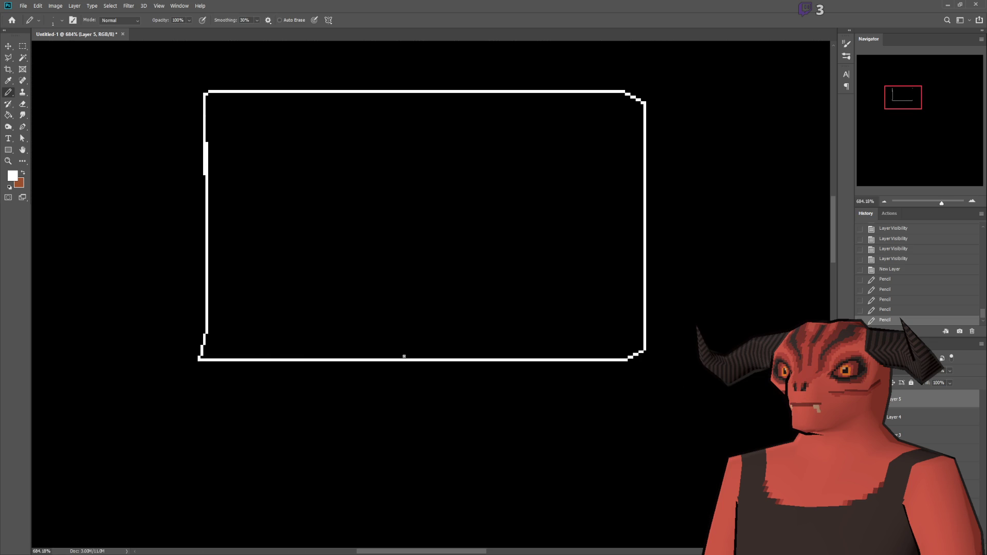
# Pencil four short ticks on the bottom edge and door notches on the bottom and top edges
pyautogui.moveTo(265, 352); pyautogui.dragTo(262, 370)
pyautogui.moveTo(365, 351); pyautogui.dragTo(363, 366)
pyautogui.moveTo(460, 349); pyautogui.dragTo(460, 369)
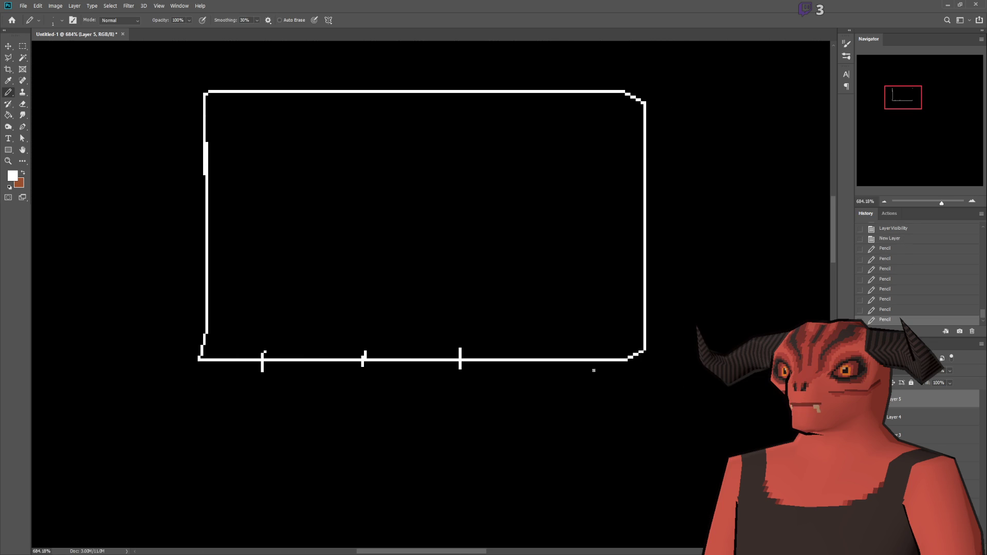
pyautogui.moveTo(583, 352); pyautogui.dragTo(581, 371)
pyautogui.scroll(-1, 483, 344)
pyautogui.scroll(1, 483, 337)
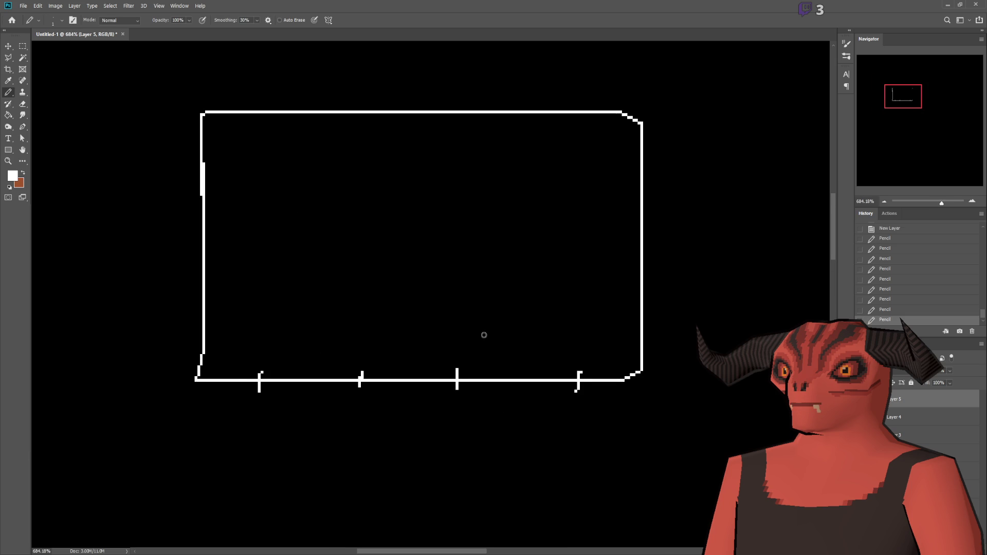
pyautogui.scroll(1, 477, 336)
pyautogui.scroll(1, 531, 322)
pyautogui.scroll(-2, 568, 308)
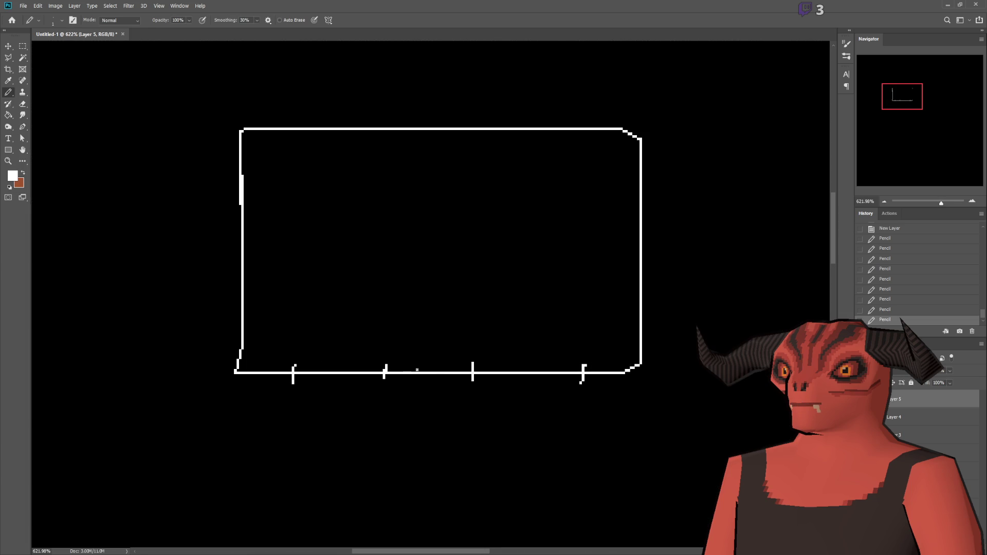
pyautogui.moveTo(410, 371)
pyautogui.mouseDown()
pyautogui.moveTo(410, 358)
pyautogui.moveTo(436, 354)
pyautogui.moveTo(445, 371)
pyautogui.mouseUp()
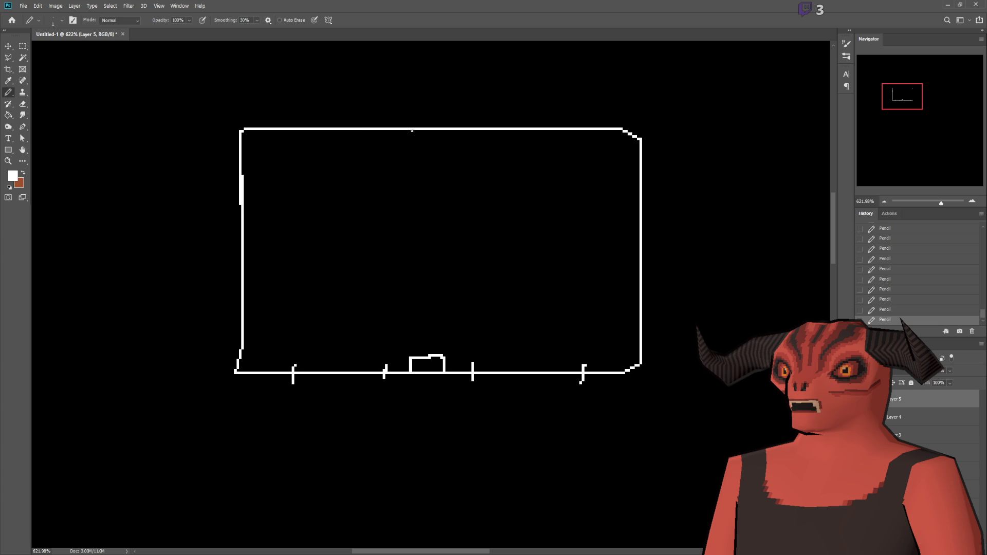
pyautogui.moveTo(417, 130)
pyautogui.mouseDown()
pyautogui.moveTo(424, 148)
pyautogui.moveTo(445, 149)
pyautogui.moveTo(453, 129)
pyautogui.mouseUp()
# On a new Layer 6, draw the small car rectangle inside the room
pyautogui.hotkey('ctrl', 'shift', 'alt', 'n')
pyautogui.scroll(2, 496, 211)
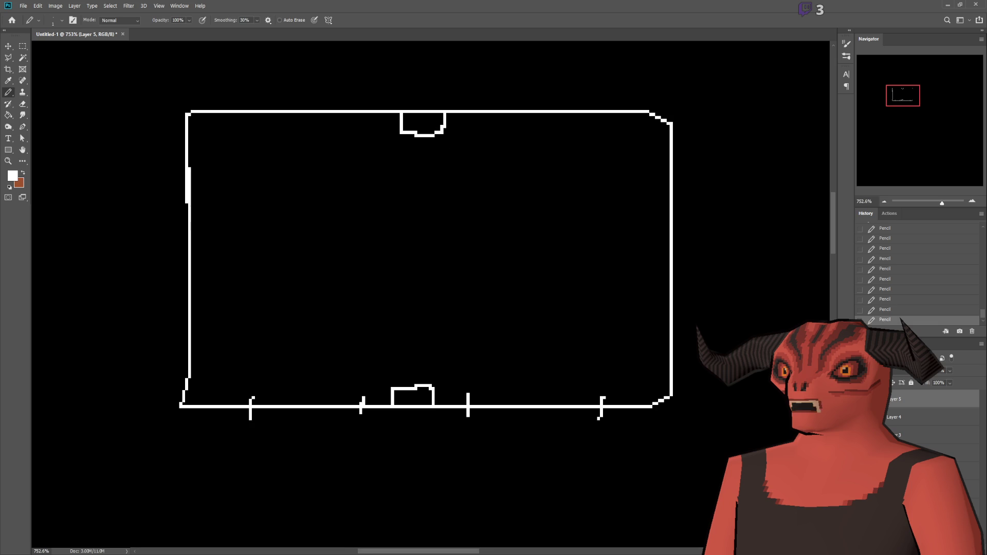
pyautogui.moveTo(502, 270)
pyautogui.mouseDown()
pyautogui.moveTo(599, 269)
pyautogui.moveTo(599, 332)
pyautogui.moveTo(492, 328)
pyautogui.moveTo(485, 287)
pyautogui.moveTo(491, 270)
pyautogui.moveTo(501, 271)
pyautogui.mouseUp()
# Rename Layer 6 to AverageCar and move the car rectangle down and right
pyautogui.press('v')
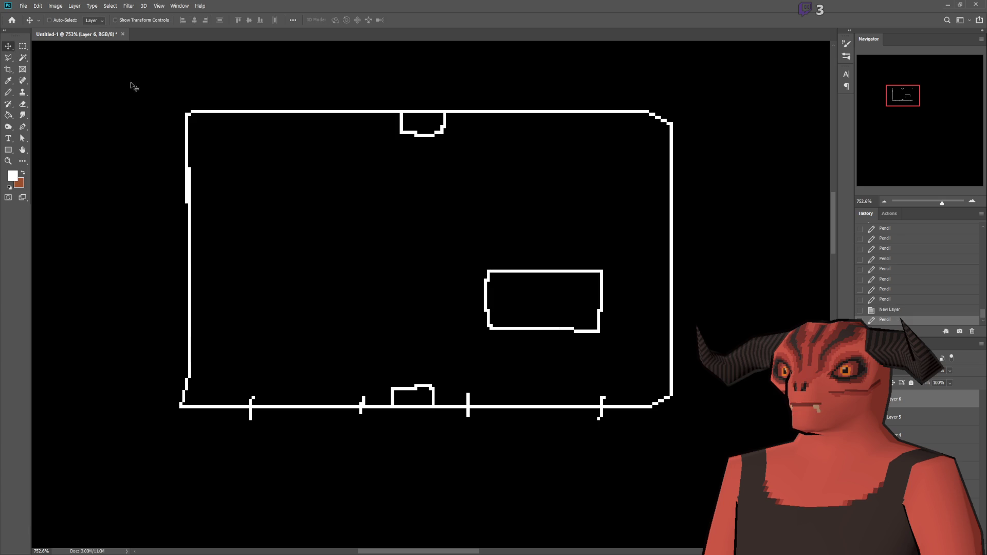
pyautogui.doubleClick(906, 397)
pyautogui.write('Average')
pyautogui.write('Car')
pyautogui.press('Return')
pyautogui.moveTo(560, 303); pyautogui.dragTo(605, 341)
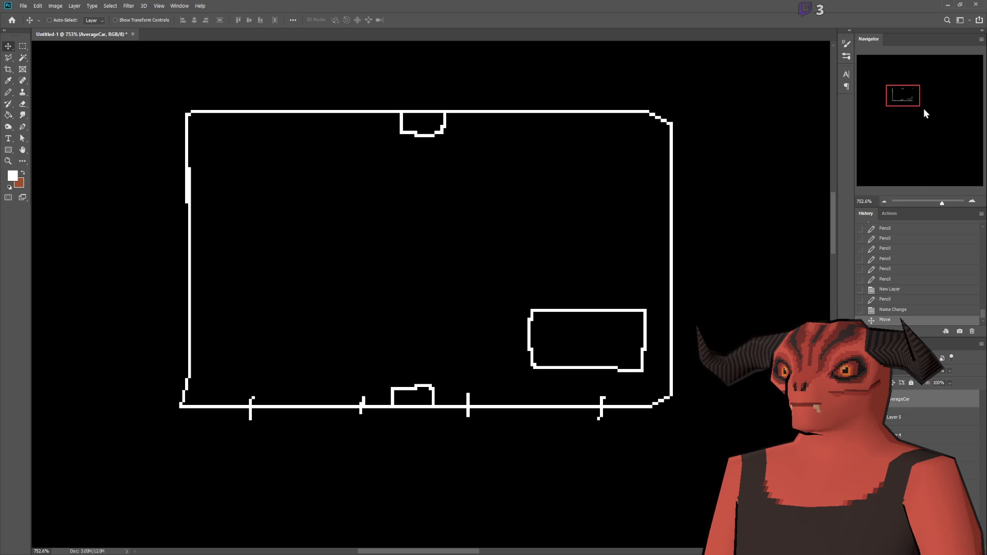
# Alt-drag two copies of the car, then copy all three to the room's left side
pyautogui.moveTo(637, 309); pyautogui.dragTo(637, 227)
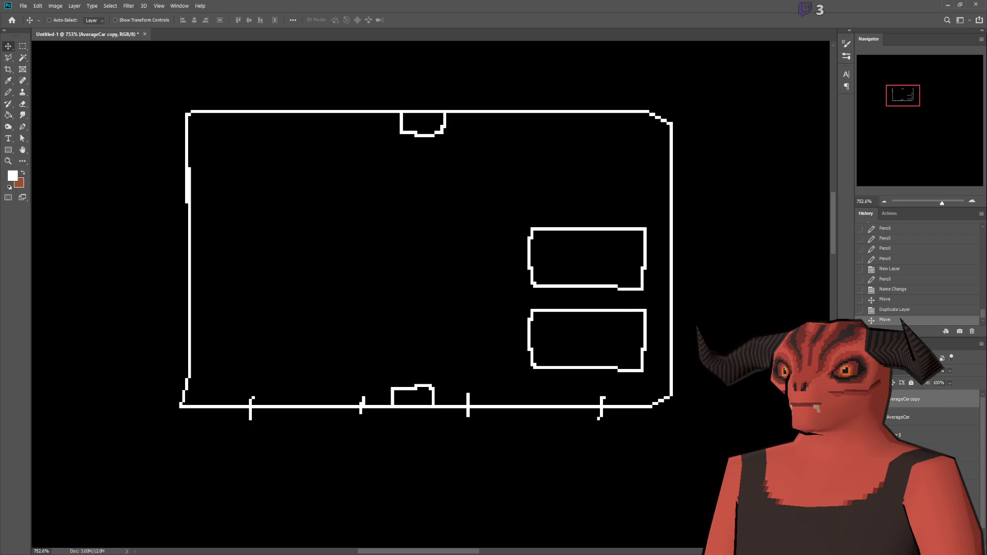
pyautogui.moveTo(697, 322); pyautogui.dragTo(701, 246)
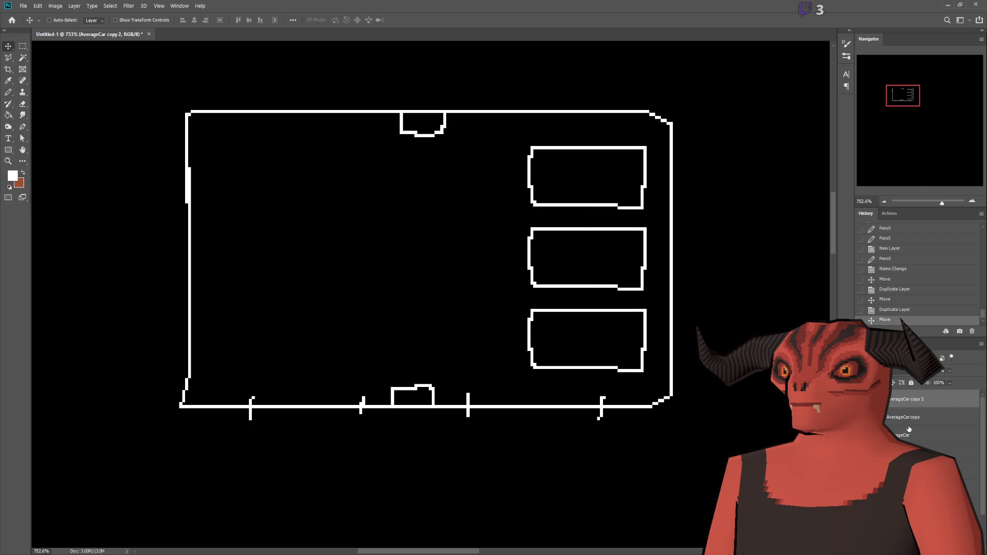
pyautogui.keyDown('shift'); pyautogui.click(911, 436); pyautogui.keyUp('shift')
pyautogui.moveTo(579, 286)
pyautogui.mouseDown()
pyautogui.moveTo(286, 305)
pyautogui.moveTo(262, 295)
pyautogui.mouseUp()
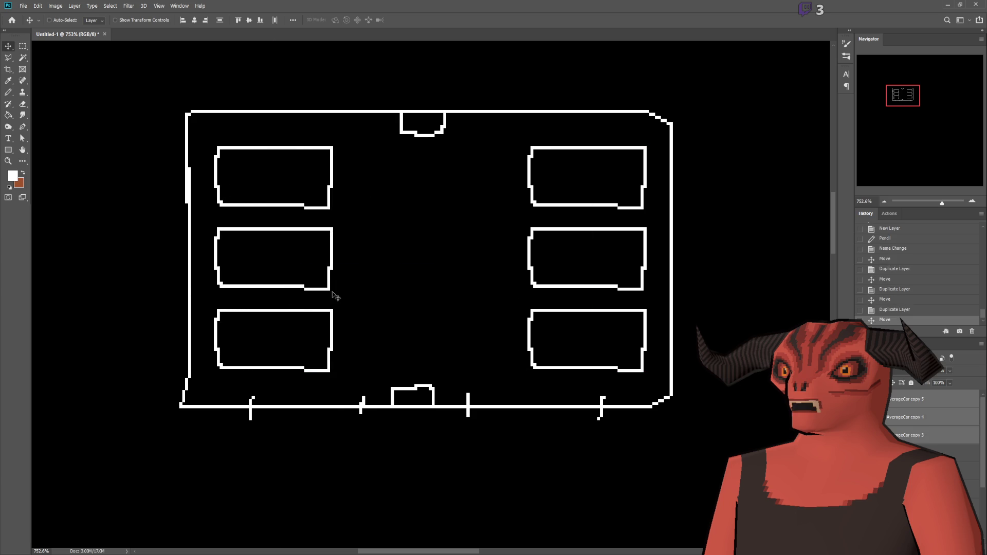
# Rotate the left set of three cars 90° upright and line them along the top
pyautogui.hotkey('ctrl', 't')
pyautogui.moveTo(419, 445)
pyautogui.mouseDown()
pyautogui.moveTo(188, 440)
pyautogui.moveTo(159, 399)
pyautogui.mouseUp()
pyautogui.moveTo(297, 255)
pyautogui.mouseDown()
pyautogui.moveTo(400, 235)
pyautogui.moveTo(328, 180)
pyautogui.moveTo(357, 210)
pyautogui.moveTo(334, 210)
pyautogui.mouseUp()
pyautogui.press('Return')
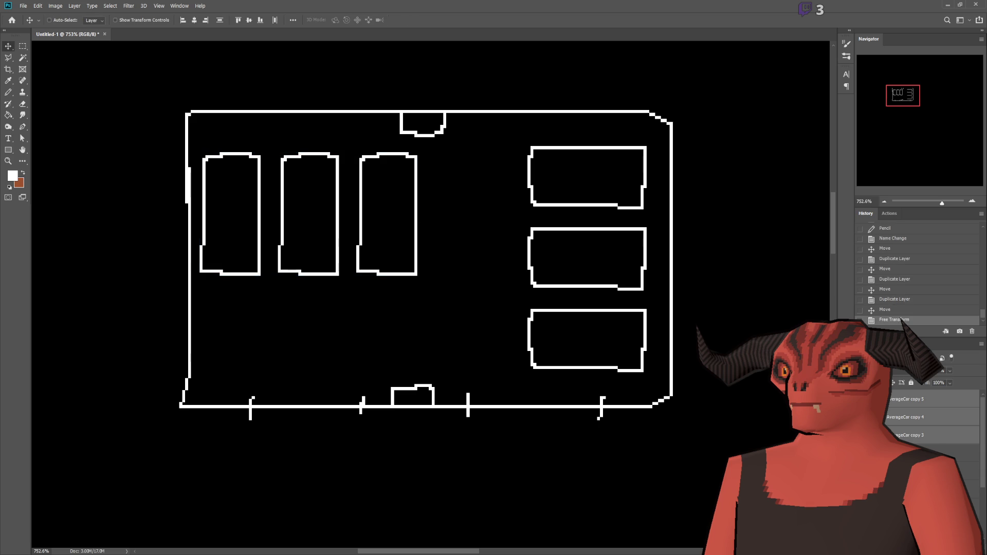
# Rotate the right three cars upright and place them beside the others in a row
pyautogui.hotkey('ctrl', 't')
pyautogui.moveTo(527, 383)
pyautogui.mouseDown()
pyautogui.moveTo(370, 258)
pyautogui.moveTo(398, 151)
pyautogui.mouseUp()
pyautogui.moveTo(567, 255)
pyautogui.mouseDown()
pyautogui.moveTo(480, 211)
pyautogui.moveTo(523, 212)
pyautogui.mouseUp()
pyautogui.press('Return')
pyautogui.press('m')
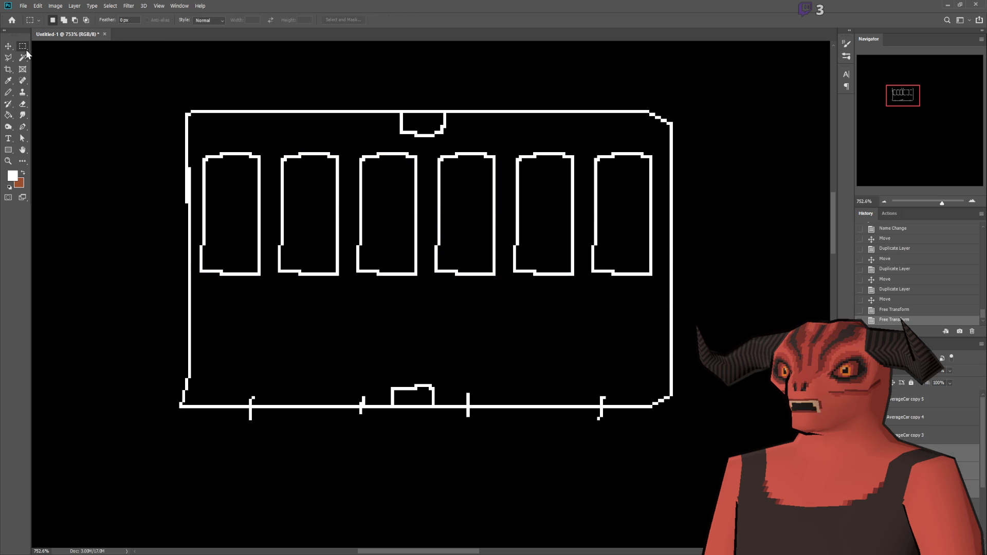
pyautogui.scroll(-1, 307, 292)
pyautogui.scroll(-1, 314, 288)
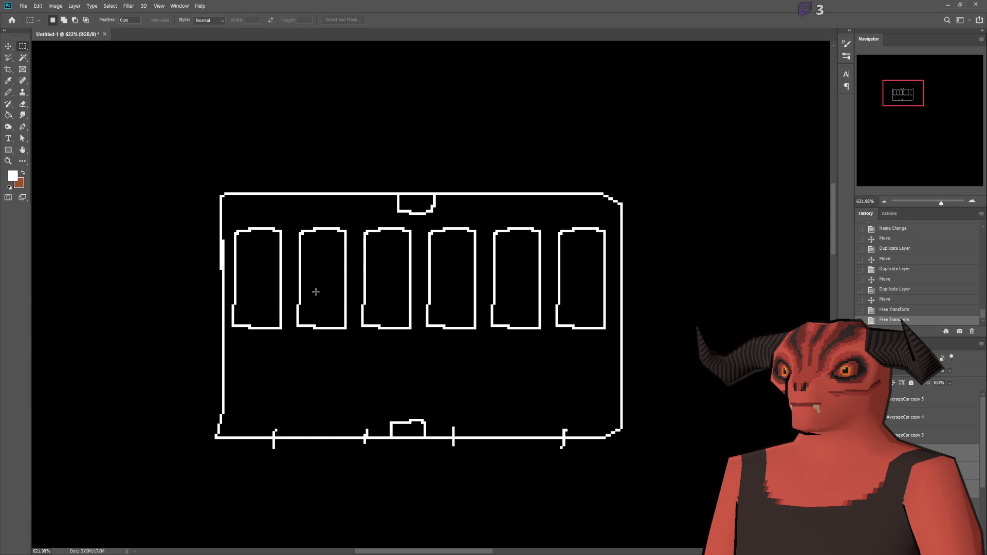
pyautogui.scroll(-3, 391, 261)
pyautogui.scroll(6, 504, 289)
pyautogui.scroll(-3, 503, 289)
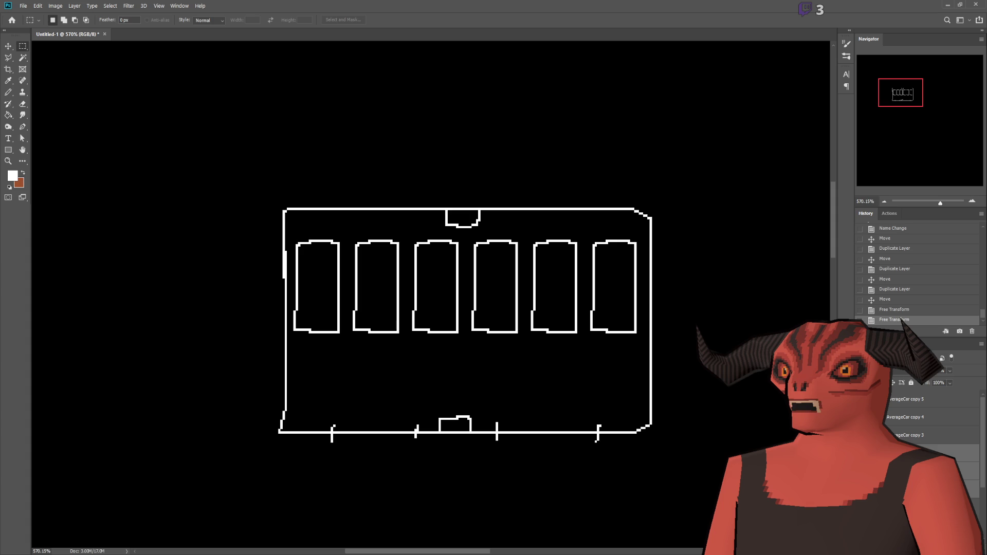
pyautogui.hotkey('alt', 'Tab')
# With the Pencil and brown as foreground, add a new layer above AverageCar copy 5
pyautogui.click(8, 93)
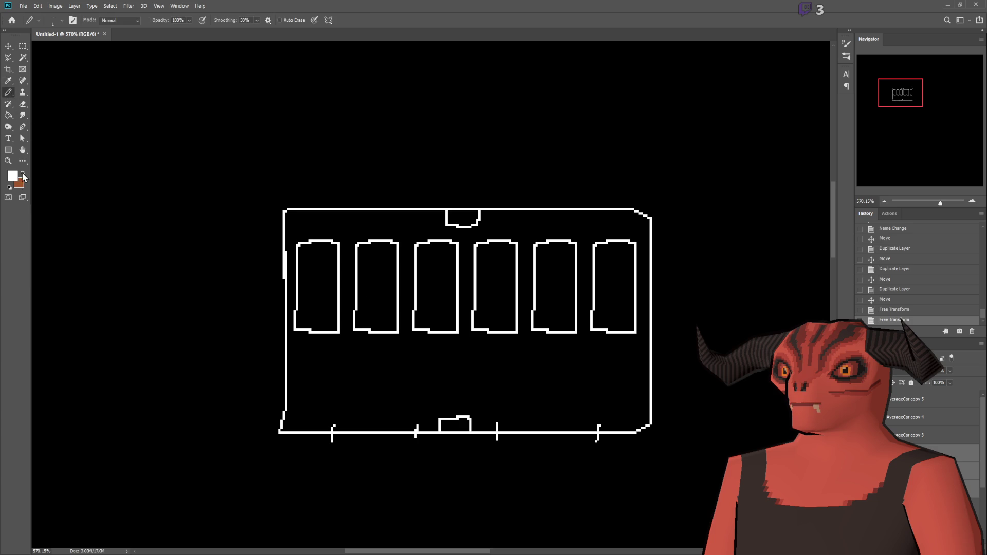
pyautogui.press('x')
pyautogui.click(929, 406)
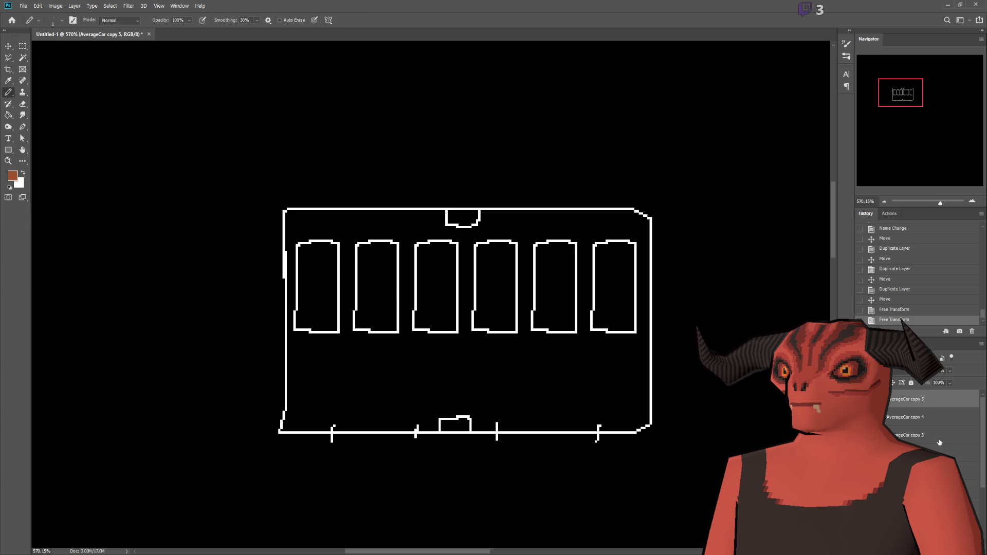
pyautogui.hotkey('ctrl', 'shift', 'alt', 'n')
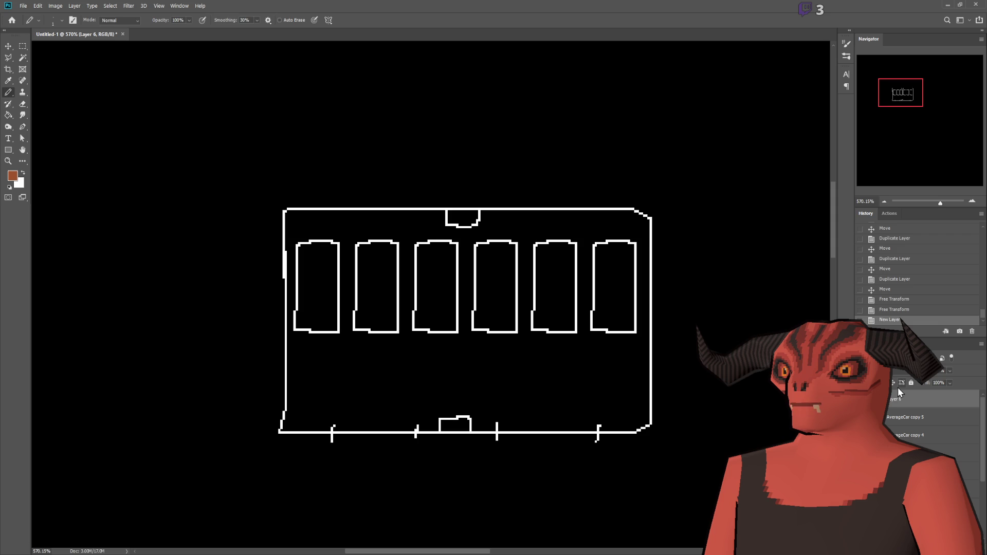
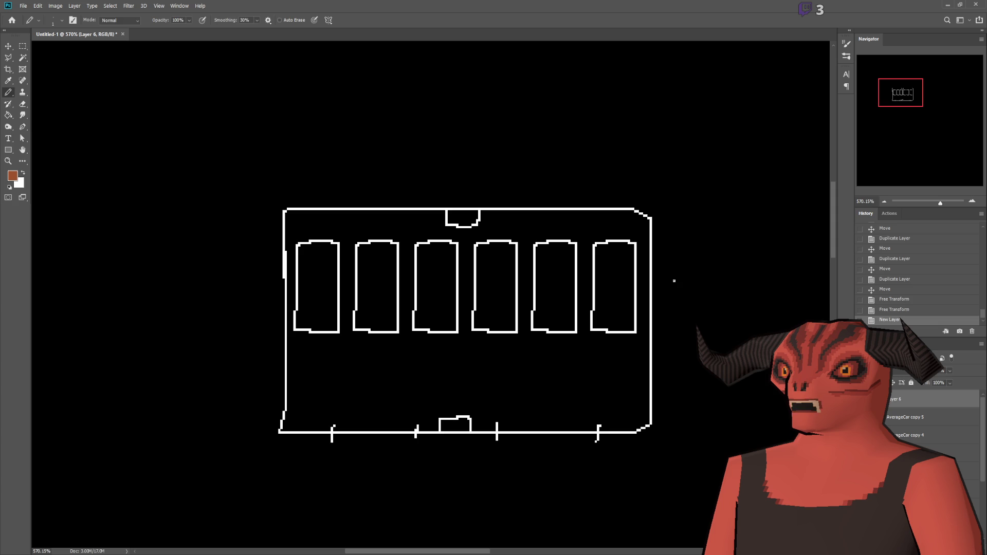
# Delete five of the six AverageCar copy layers, leaving a single car outline
pyautogui.scroll(2, 397, 370)
pyautogui.scroll(-4, 397, 371)
pyautogui.scroll(-1, 383, 401)
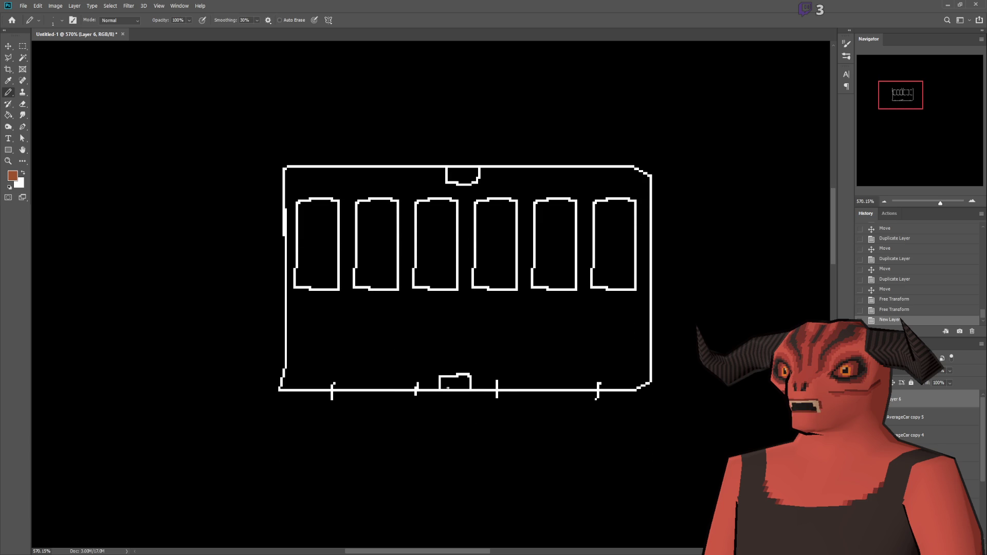
pyautogui.click(930, 418)
pyautogui.keyDown('shift'); pyautogui.click(930, 512); pyautogui.keyUp('shift')
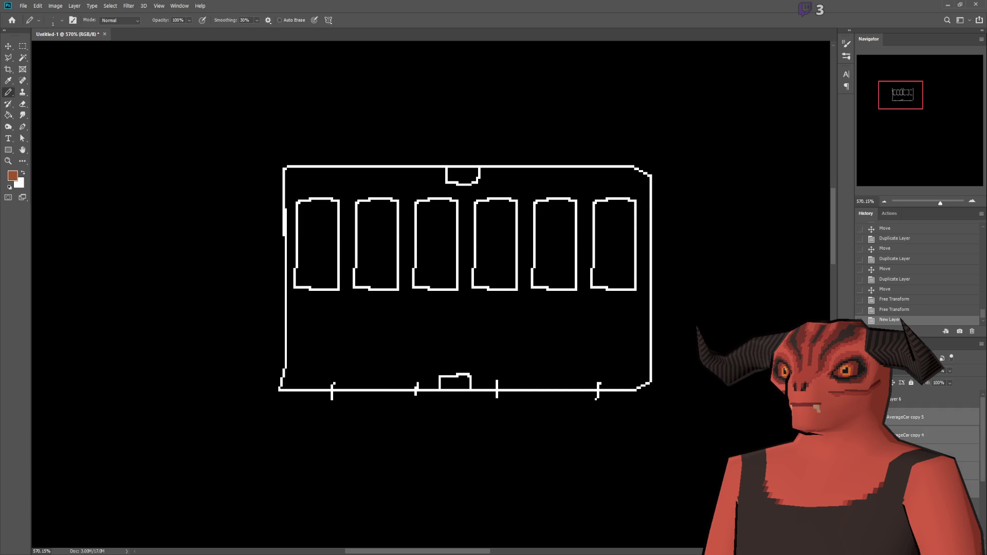
pyautogui.press('Delete')
pyautogui.scroll(2, 330, 310)
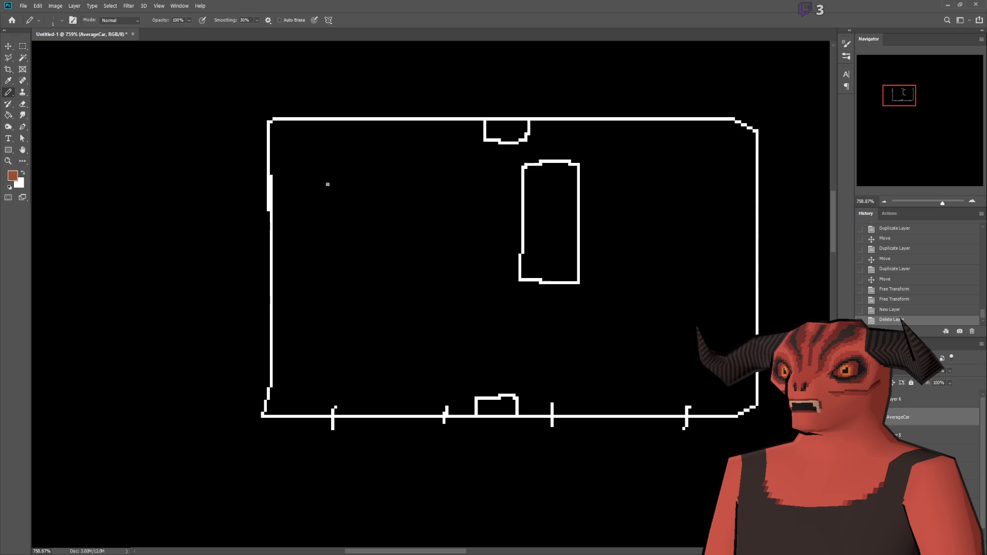
# Pencil a brown car outline to the left of the white car
pyautogui.moveTo(321, 170); pyautogui.dragTo(321, 318)
pyautogui.moveTo(348, 167)
pyautogui.mouseDown()
pyautogui.moveTo(348, 321)
pyautogui.moveTo(356, 175)
pyautogui.moveTo(388, 335)
pyautogui.moveTo(441, 334)
pyautogui.mouseUp()
pyautogui.hotkey('ctrl', 'z')
pyautogui.moveTo(441, 334)
pyautogui.mouseDown()
pyautogui.moveTo(441, 168)
pyautogui.moveTo(322, 160)
pyautogui.moveTo(319, 170)
pyautogui.mouseUp()
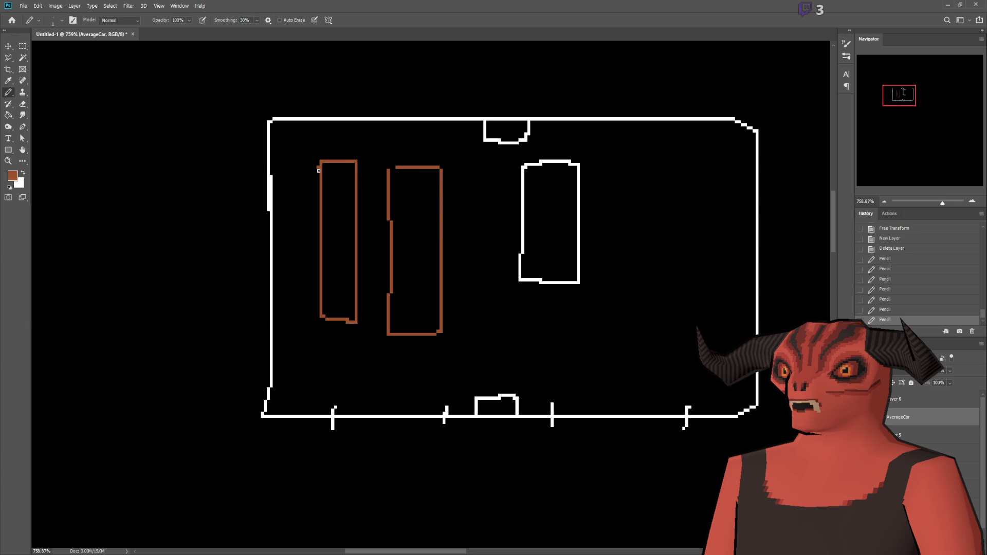
pyautogui.scroll(3, 359, 198)
pyautogui.scroll(-2, 368, 195)
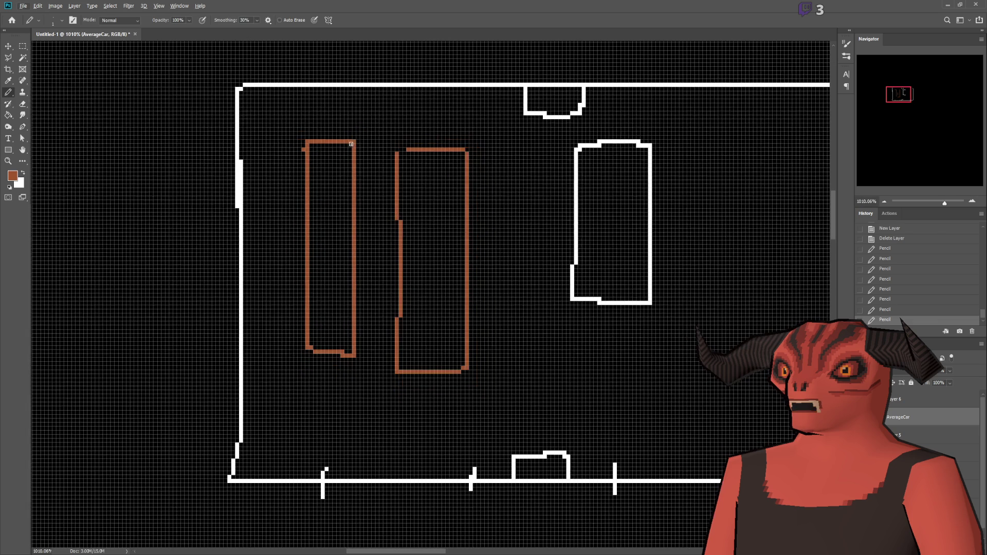
# Add a roof line and cross detail lines to the brown car, then switch to Godot
pyautogui.moveTo(354, 142)
pyautogui.mouseDown()
pyautogui.moveTo(396, 142)
pyautogui.moveTo(395, 155)
pyautogui.mouseUp()
pyautogui.moveTo(348, 361)
pyautogui.mouseDown()
pyautogui.moveTo(391, 360)
pyautogui.moveTo(382, 343)
pyautogui.moveTo(396, 327)
pyautogui.mouseUp()
pyautogui.moveTo(358, 157); pyautogui.dragTo(391, 162)
pyautogui.moveTo(354, 177)
pyautogui.mouseDown()
pyautogui.moveTo(390, 182)
pyautogui.moveTo(361, 204)
pyautogui.moveTo(394, 202)
pyautogui.mouseUp()
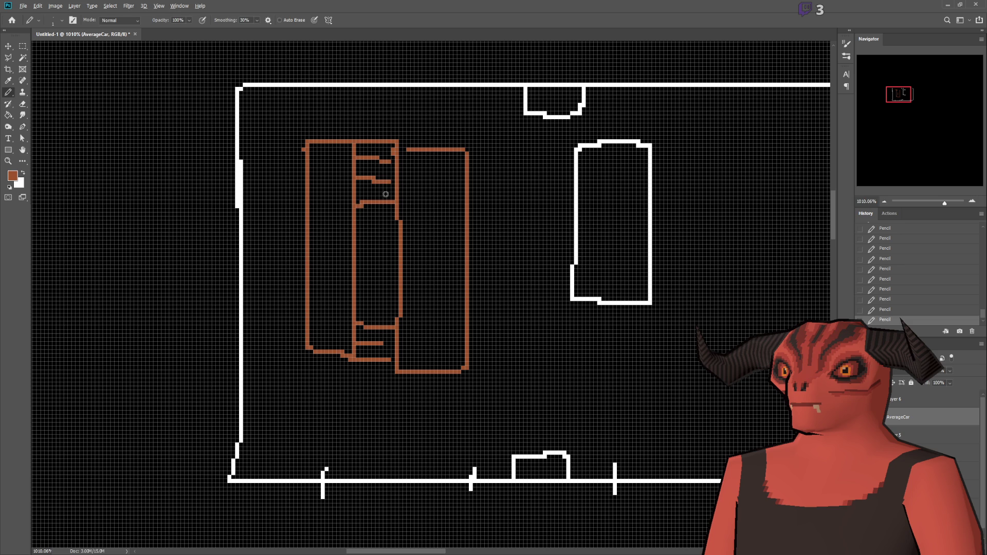
pyautogui.scroll(-3, 379, 406)
pyautogui.moveTo(380, 435); pyautogui.dragTo(380, 308)
pyautogui.hotkey('ctrl', 'z')
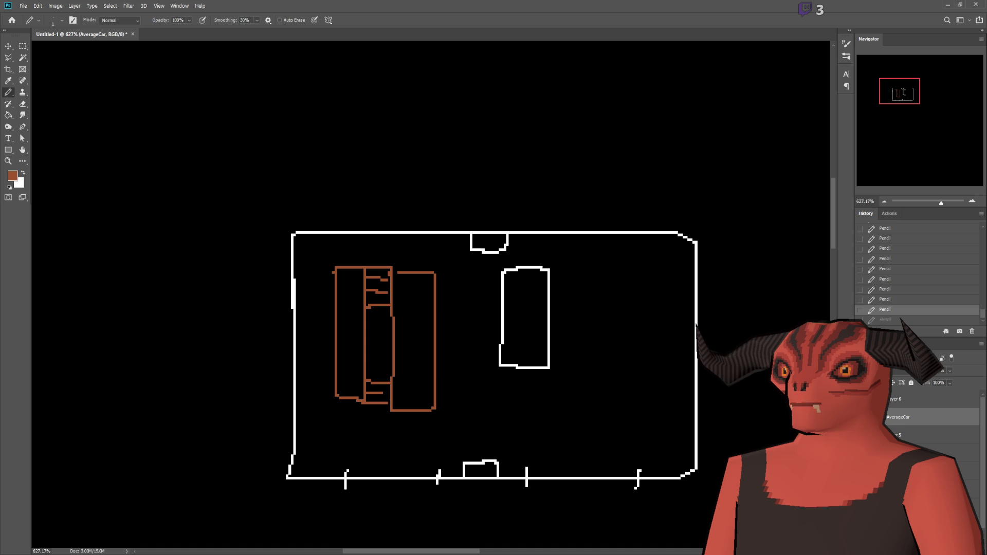
pyautogui.hotkey('alt', 'Tab')
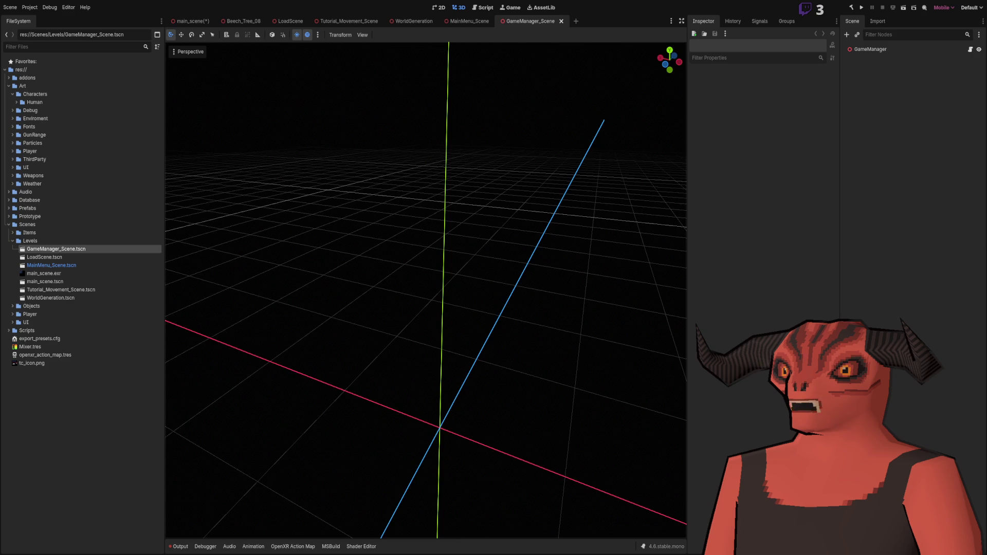
# Return from Godot to the Photoshop floor plan with the brown car sketch
pyautogui.hotkey('alt', 'Tab')
pyautogui.scroll(-2, 311, 347)
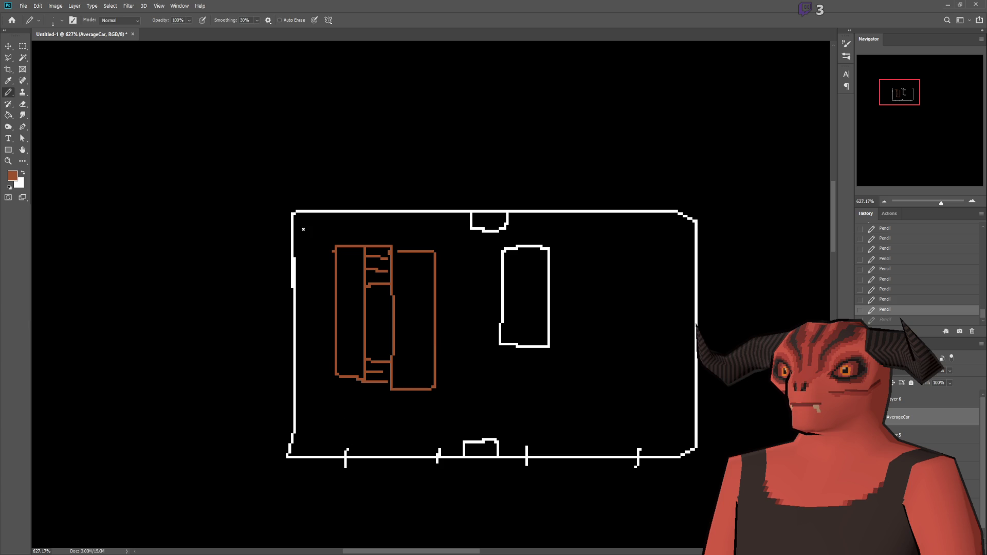
# Rotate the brown car 90° and centre it using free transform
pyautogui.scroll(-1, 303, 229)
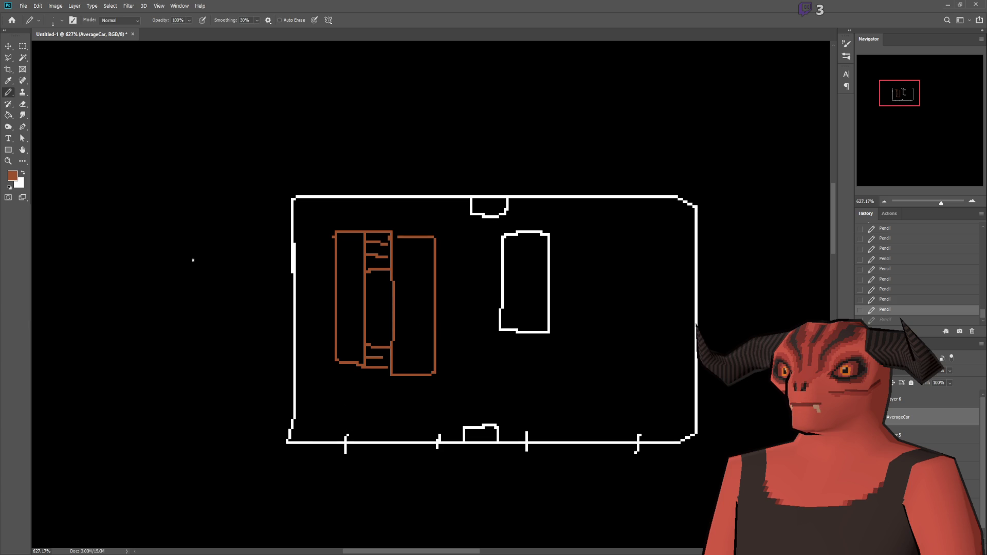
pyautogui.click(905, 402)
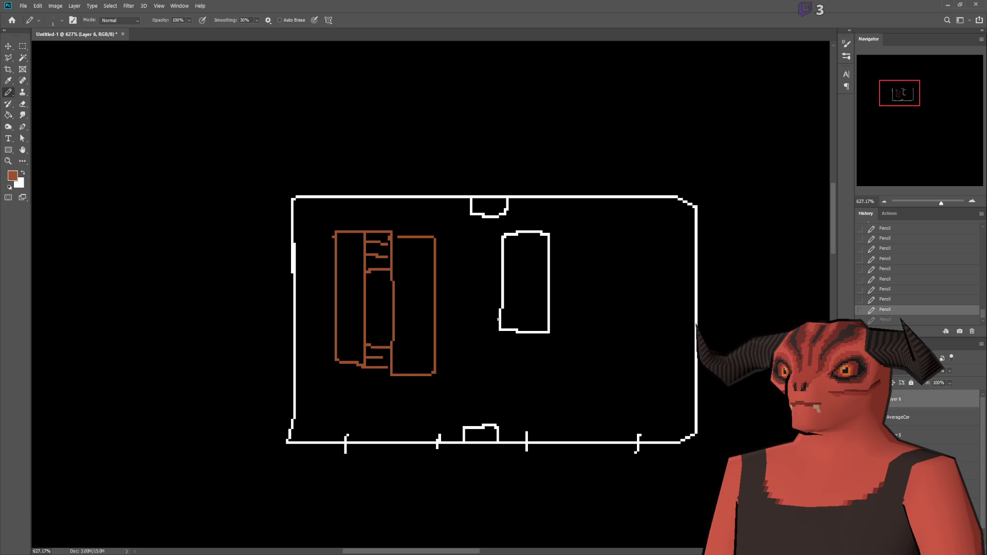
pyautogui.press('v')
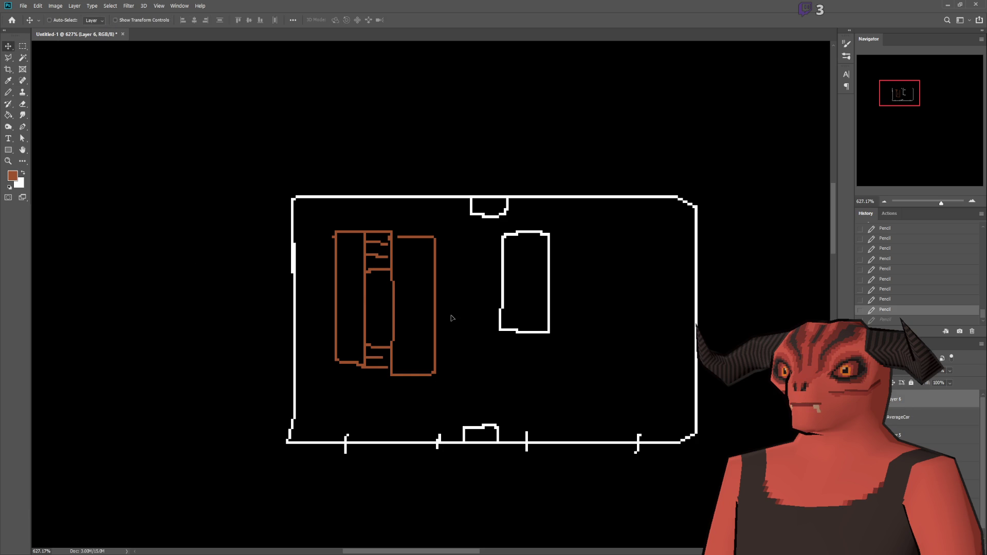
pyautogui.moveTo(449, 315); pyautogui.dragTo(470, 307)
pyautogui.click(49, 21)
pyautogui.moveTo(524, 351)
pyautogui.mouseDown()
pyautogui.moveTo(593, 342)
pyautogui.moveTo(562, 360)
pyautogui.moveTo(603, 401)
pyautogui.moveTo(345, 468)
pyautogui.mouseUp()
pyautogui.hotkey('ctrl', 'z')
pyautogui.hotkey('ctrl', 't')
pyautogui.moveTo(414, 268)
pyautogui.mouseDown()
pyautogui.moveTo(456, 359)
pyautogui.moveTo(449, 335)
pyautogui.mouseUp()
pyautogui.press('Return')
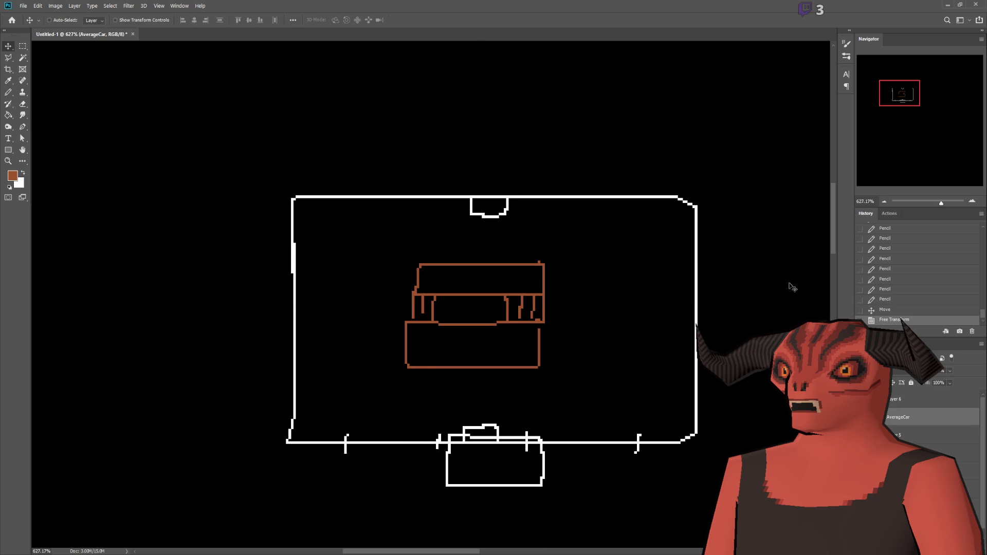
# Delete the AverageCar layer, leaving only the white floor-plan outline
pyautogui.scroll(-5, 593, 293)
pyautogui.scroll(4, 492, 295)
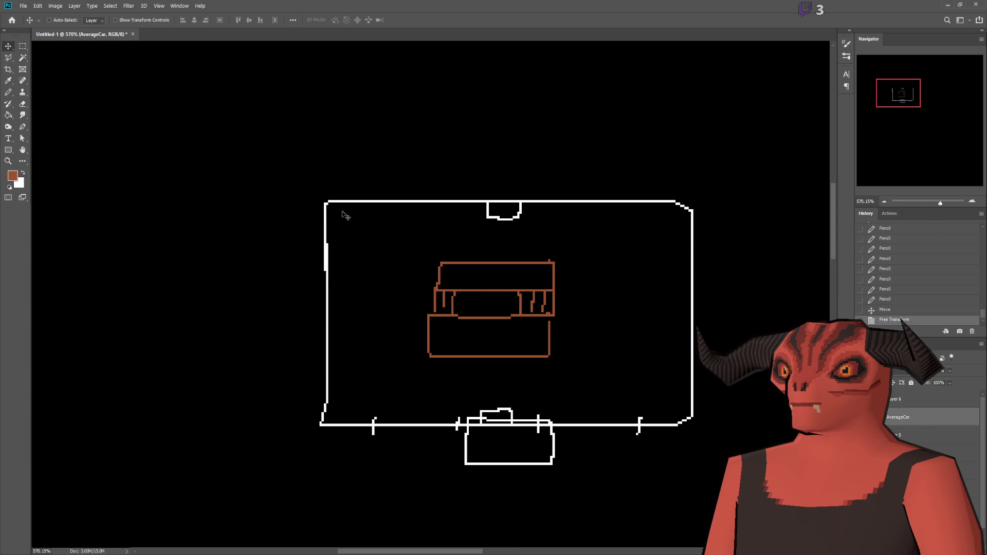
pyautogui.click(23, 45)
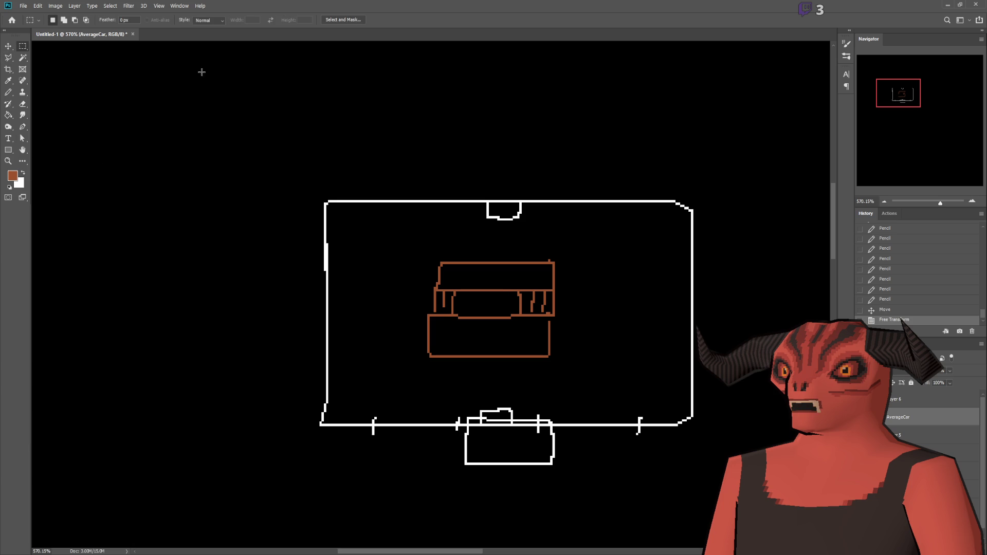
pyautogui.click(7, 92)
pyautogui.moveTo(479, 378); pyautogui.dragTo(465, 373)
pyautogui.press('Delete')
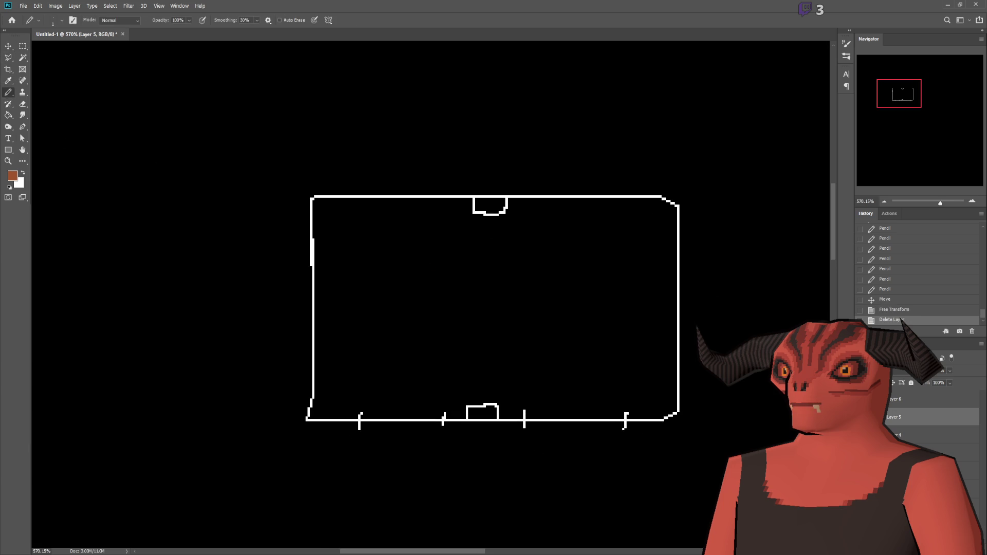
# On a new layer, draw two brown door lines across the left wall and label them 'Door'
pyautogui.click(929, 404)
pyautogui.hotkey('ctrl', 'shift', 'alt', 'n')
pyautogui.scroll(1, 359, 323)
pyautogui.moveTo(268, 381); pyautogui.dragTo(335, 382)
pyautogui.keyDown('shift'); pyautogui.moveTo(269, 227); pyautogui.dragTo(330, 227); pyautogui.keyUp('shift')
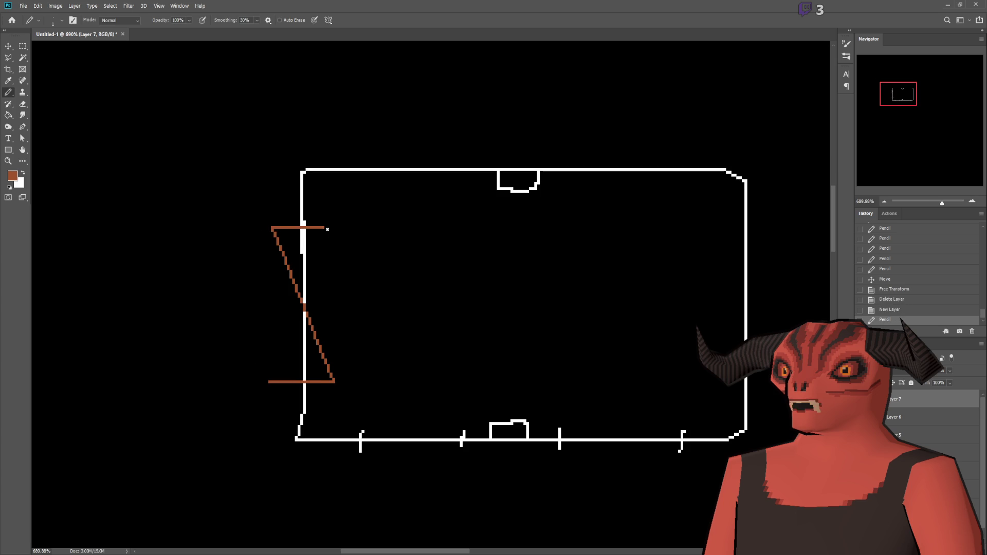
pyautogui.hotkey('ctrl', 'z')
pyautogui.moveTo(268, 227); pyautogui.dragTo(324, 228)
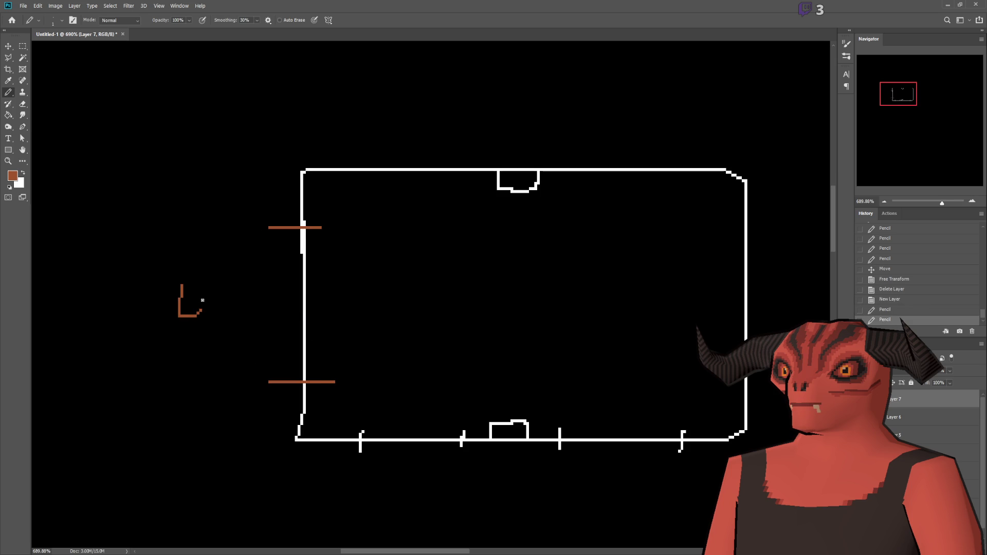
pyautogui.click(214, 303)
pyautogui.moveTo(182, 282)
pyautogui.mouseDown()
pyautogui.moveTo(214, 304)
pyautogui.moveTo(265, 300)
pyautogui.mouseUp()
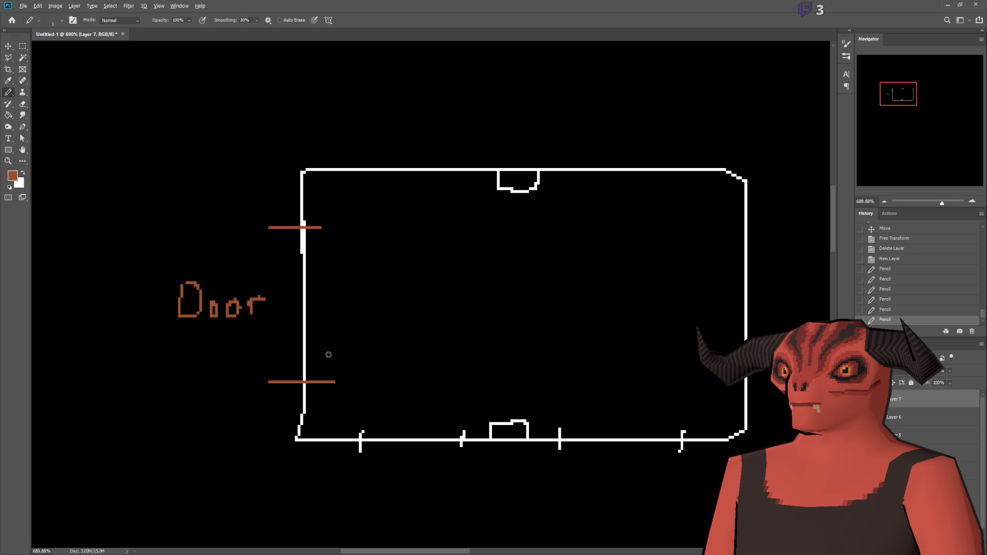
# Select the walls layer (Layer 5) and erase the stubs on the left part of the bottom wall
pyautogui.scroll(-3, 396, 266)
pyautogui.scroll(3, 396, 266)
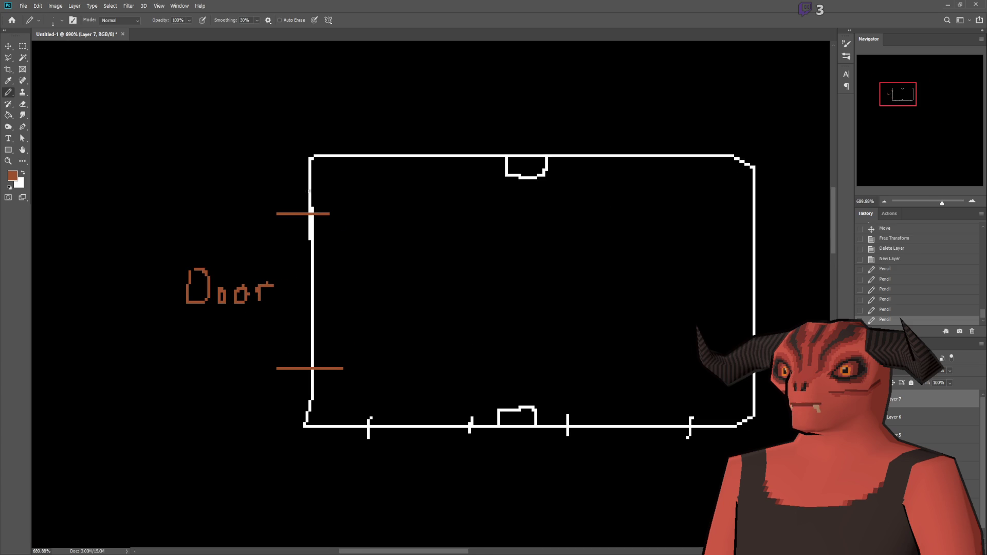
pyautogui.hscroll(2, 348, 325)
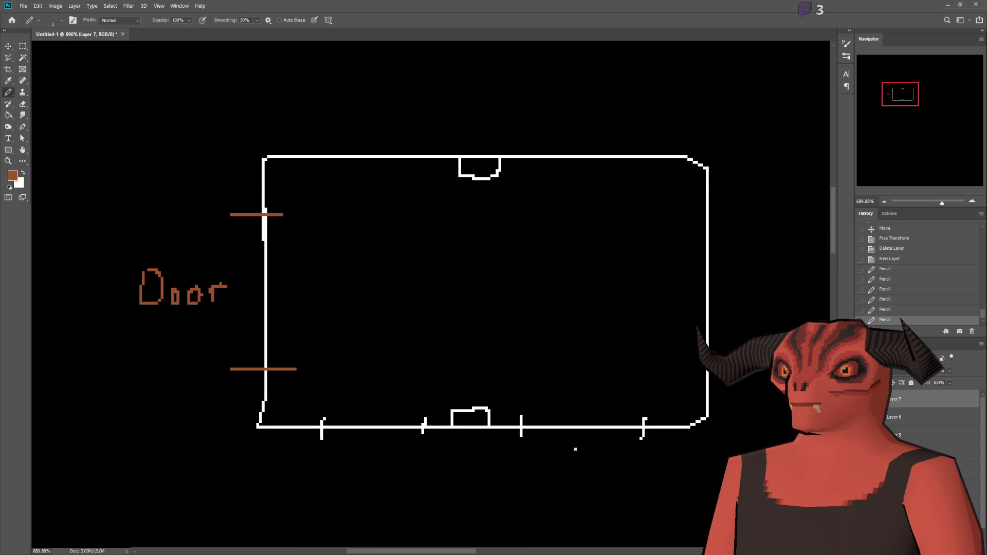
pyautogui.click(863, 399)
pyautogui.click(863, 399)
pyautogui.click(864, 435)
pyautogui.click(863, 435)
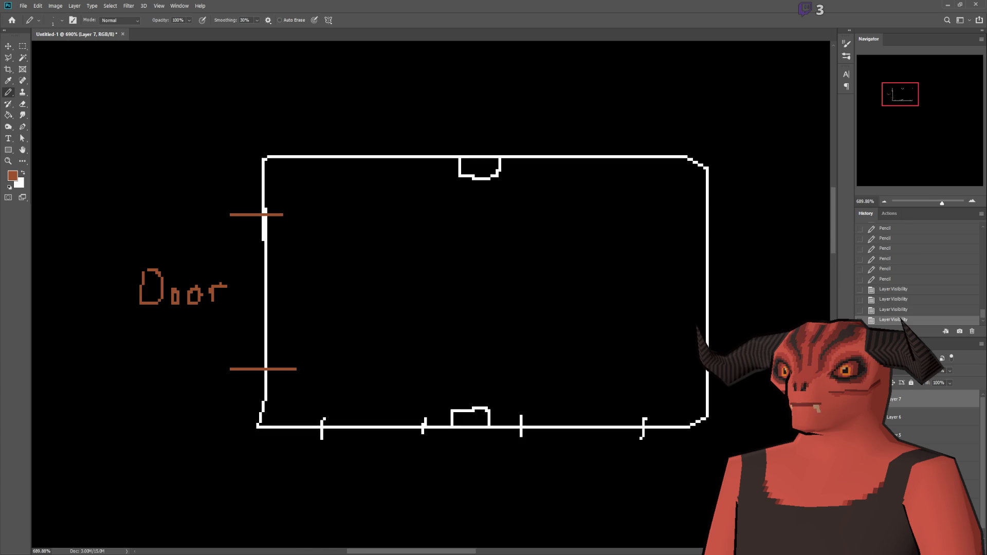
pyautogui.click(915, 435)
pyautogui.click(22, 46)
pyautogui.moveTo(312, 407); pyautogui.dragTo(434, 423)
pyautogui.press('Delete')
pyautogui.moveTo(441, 458); pyautogui.dragTo(303, 425)
pyautogui.press('Delete')
pyautogui.hotkey('ctrl', 'd')
# Erase the stubs above and below the right part of the bottom wall
pyautogui.moveTo(507, 428); pyautogui.dragTo(677, 451)
pyautogui.press('Delete')
pyautogui.moveTo(670, 396); pyautogui.dragTo(504, 425)
pyautogui.press('Delete')
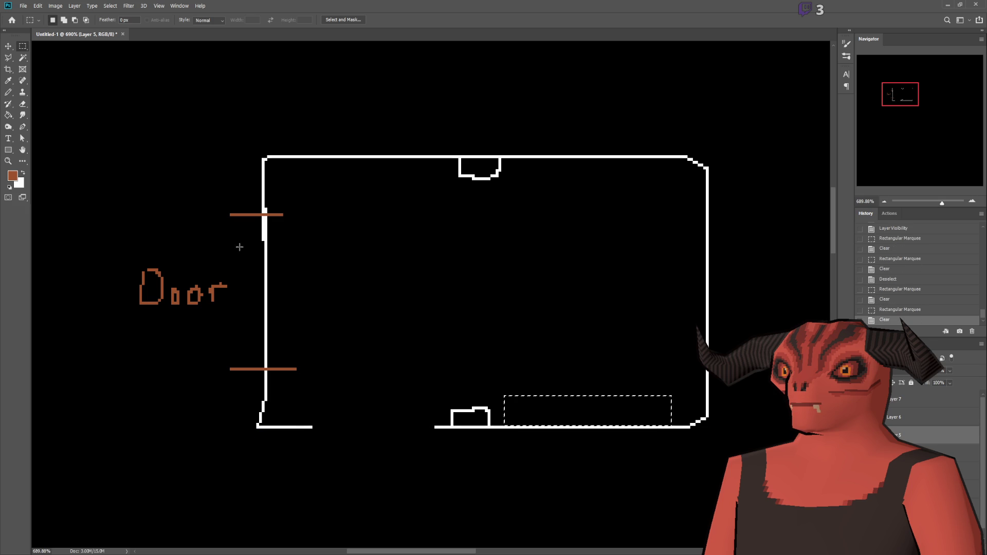
pyautogui.click(7, 93)
pyautogui.click(8, 93)
pyautogui.hotkey('ctrl', 'd')
# Pencil a white line closing the gap in the bottom wall and check the Door layer
pyautogui.press('x')
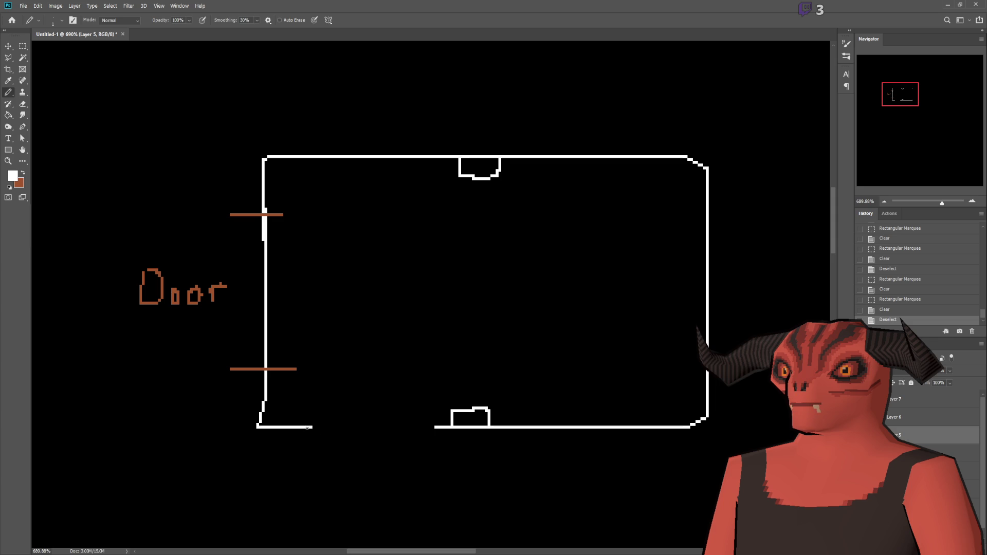
pyautogui.moveTo(347, 427); pyautogui.dragTo(434, 428)
pyautogui.click(904, 399)
pyautogui.click(862, 398)
pyautogui.click(862, 399)
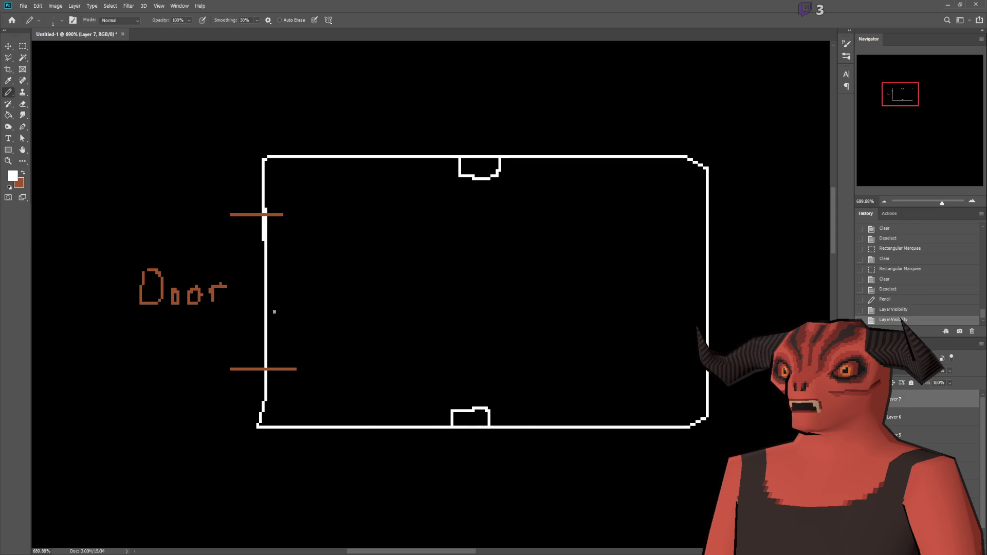
# On a new layer, draw a brown X in the middle of the room
pyautogui.scroll(2, 462, 273)
pyautogui.scroll(-1, 547, 289)
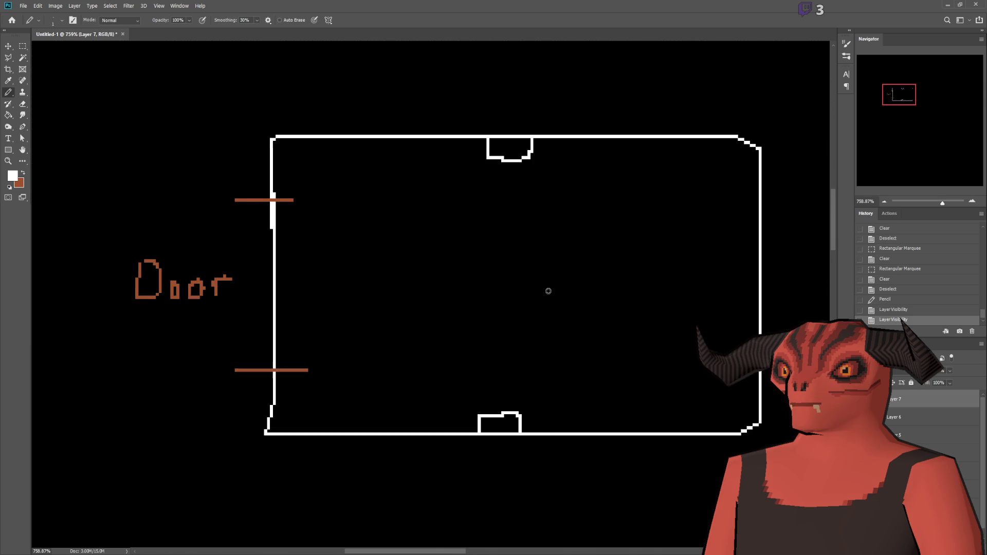
pyautogui.hotkey('ctrl', 'shift', 'alt', 'n')
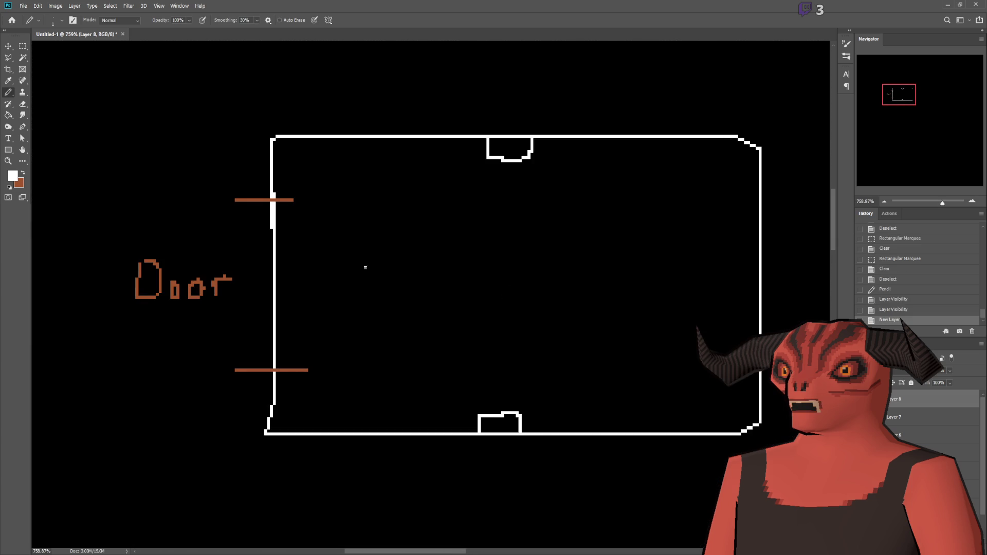
pyautogui.click(22, 173)
pyautogui.moveTo(475, 242); pyautogui.dragTo(533, 319)
pyautogui.moveTo(530, 251); pyautogui.dragTo(466, 307)
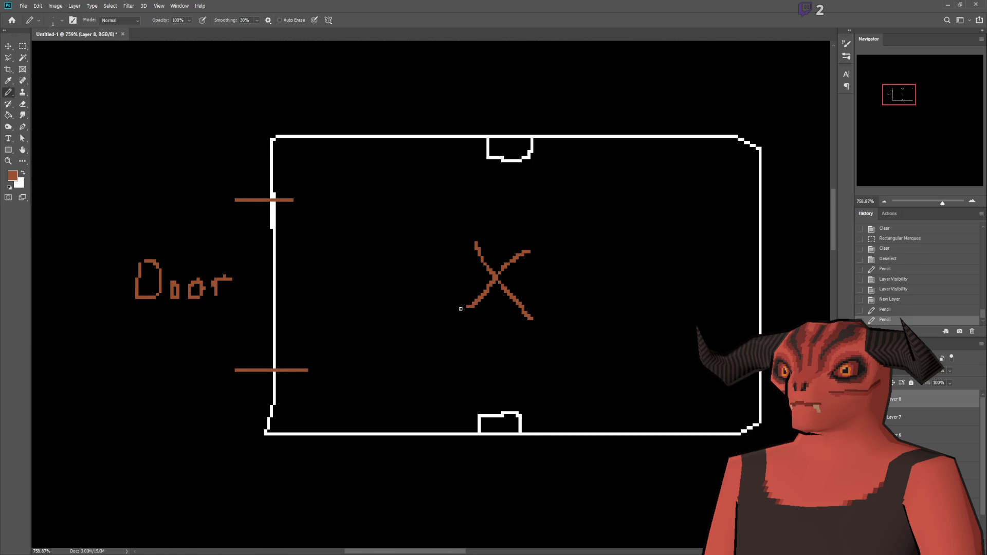
# On a white layer below Layer 8, draw a ticked strip across the X and a surrounding rectangle
pyautogui.click(22, 174)
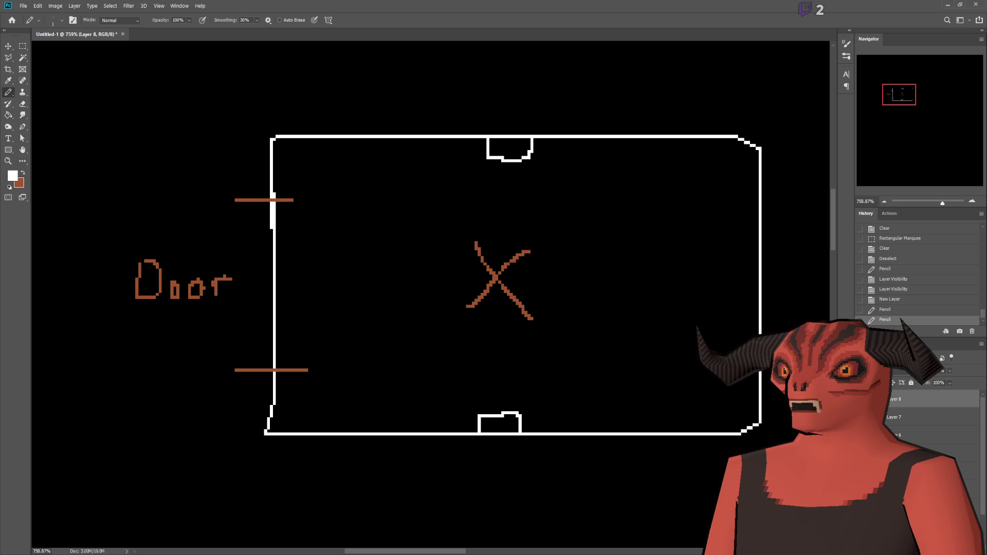
pyautogui.hotkey('ctrl', 'shift', 'alt', 'n')
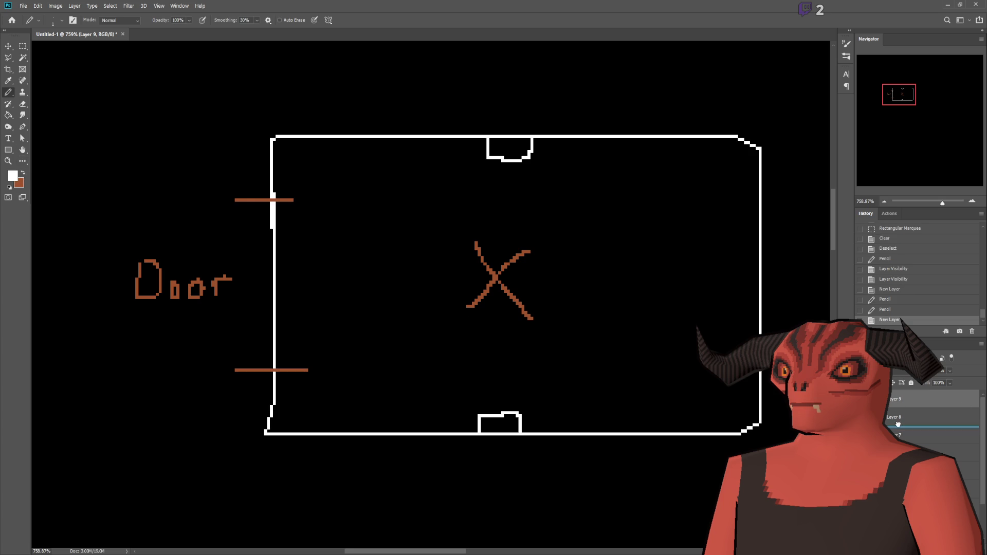
pyautogui.hotkey('ctrl', '[')
pyautogui.moveTo(373, 255)
pyautogui.mouseDown()
pyautogui.moveTo(611, 251)
pyautogui.moveTo(618, 302)
pyautogui.moveTo(379, 303)
pyautogui.moveTo(388, 254)
pyautogui.moveTo(388, 295)
pyautogui.mouseUp()
pyautogui.moveTo(418, 254); pyautogui.dragTo(423, 292)
pyautogui.moveTo(602, 249)
pyautogui.mouseDown()
pyautogui.moveTo(608, 303)
pyautogui.moveTo(577, 308)
pyautogui.mouseUp()
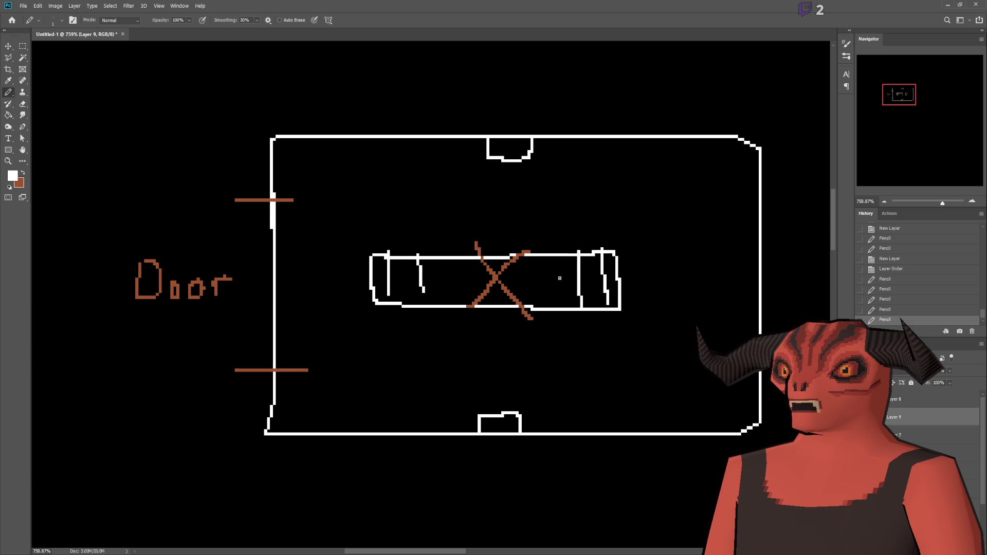
pyautogui.scroll(3, 535, 298)
pyautogui.scroll(-3, 460, 308)
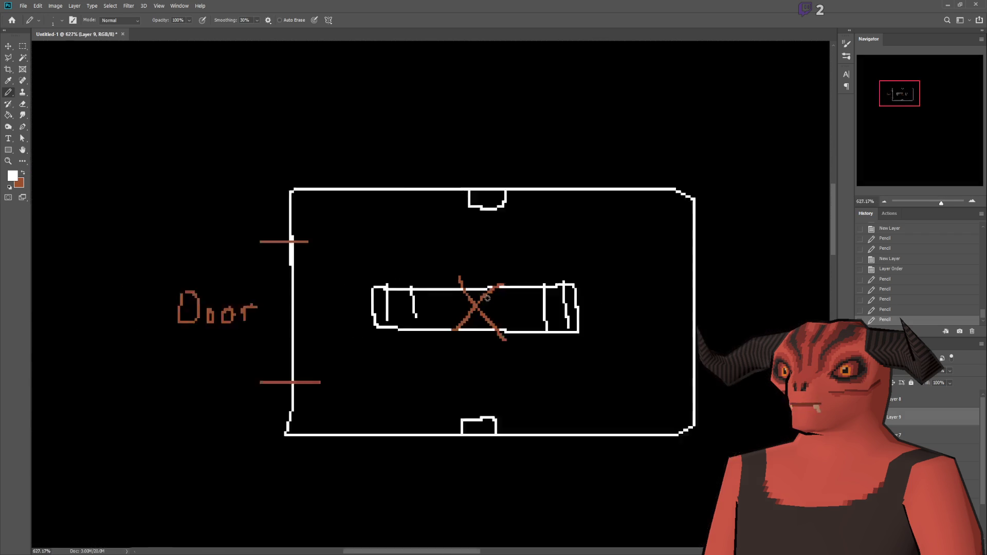
pyautogui.scroll(2, 461, 278)
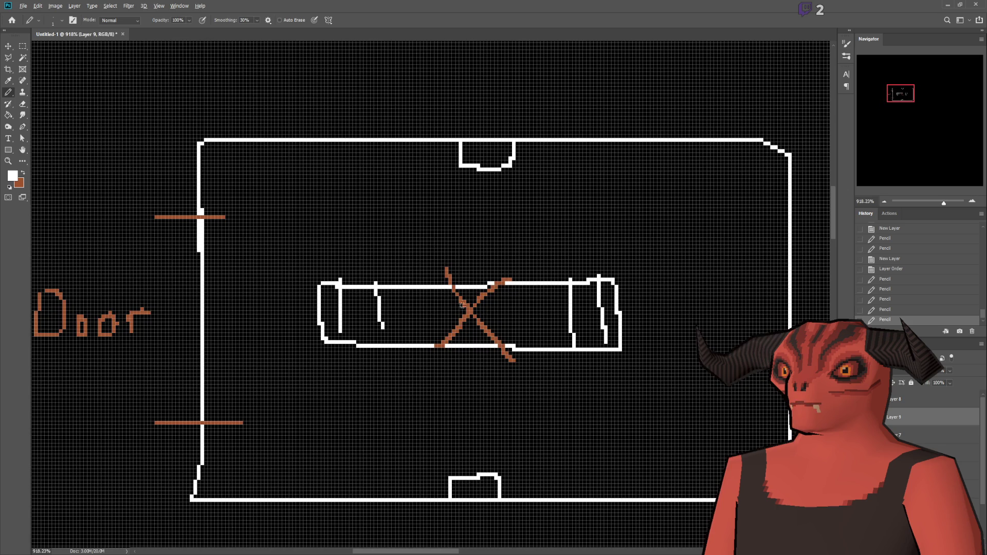
pyautogui.scroll(-1, 458, 278)
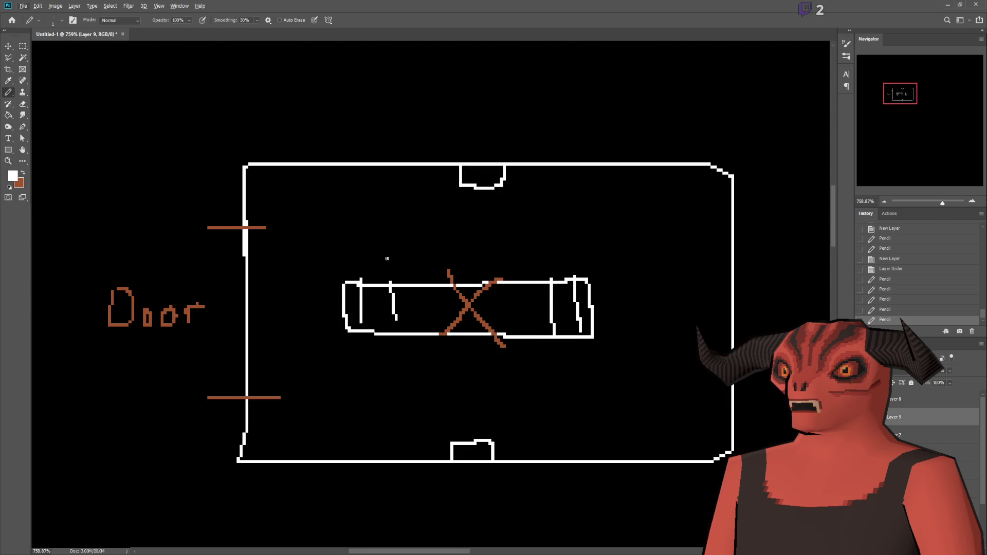
pyautogui.moveTo(272, 234)
pyautogui.mouseDown()
pyautogui.moveTo(672, 233)
pyautogui.moveTo(672, 379)
pyautogui.moveTo(243, 368)
pyautogui.moveTo(262, 232)
pyautogui.moveTo(305, 233)
pyautogui.mouseUp()
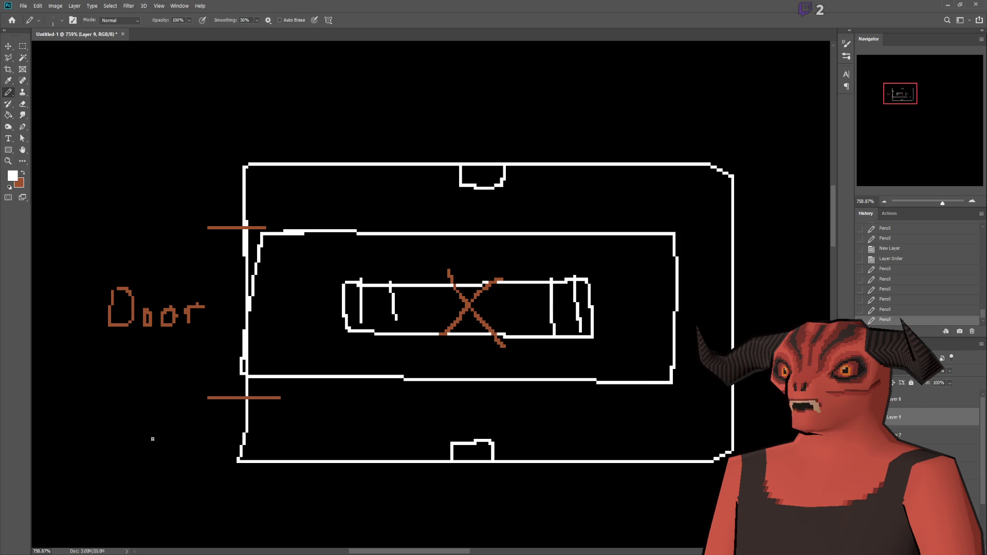
# Undo the rough rectangle and loop attempts around the central strip and X
pyautogui.hotkey('ctrl', 'z')
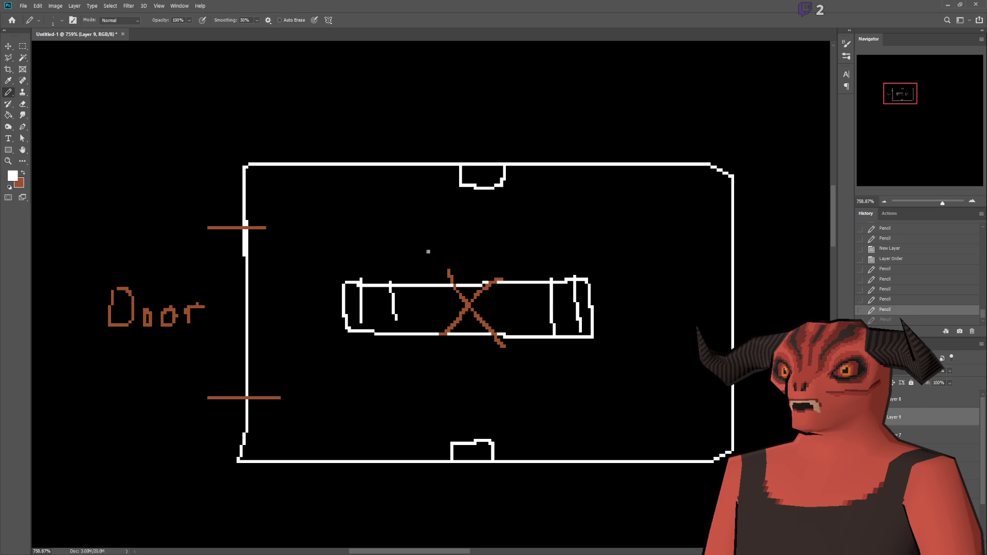
pyautogui.moveTo(391, 249)
pyautogui.mouseDown()
pyautogui.moveTo(536, 285)
pyautogui.moveTo(467, 375)
pyautogui.moveTo(373, 339)
pyautogui.moveTo(390, 250)
pyautogui.mouseUp()
pyautogui.hotkey('ctrl', 'z')
pyautogui.moveTo(399, 264)
pyautogui.mouseDown()
pyautogui.moveTo(515, 259)
pyautogui.moveTo(514, 363)
pyautogui.moveTo(409, 286)
pyautogui.moveTo(413, 260)
pyautogui.mouseUp()
pyautogui.hotkey('ctrl', 'z')
# Draw rounded shapes under the top-left and top-right walls and a rectangle around the strip
pyautogui.moveTo(522, 169)
pyautogui.mouseDown()
pyautogui.moveTo(519, 196)
pyautogui.moveTo(668, 205)
pyautogui.moveTo(683, 173)
pyautogui.mouseUp()
pyautogui.moveTo(428, 170)
pyautogui.mouseDown()
pyautogui.moveTo(308, 210)
pyautogui.moveTo(290, 169)
pyautogui.mouseUp()
pyautogui.moveTo(298, 261)
pyautogui.mouseDown()
pyautogui.moveTo(635, 249)
pyautogui.moveTo(646, 401)
pyautogui.moveTo(346, 396)
pyautogui.moveTo(290, 370)
pyautogui.moveTo(293, 262)
pyautogui.mouseUp()
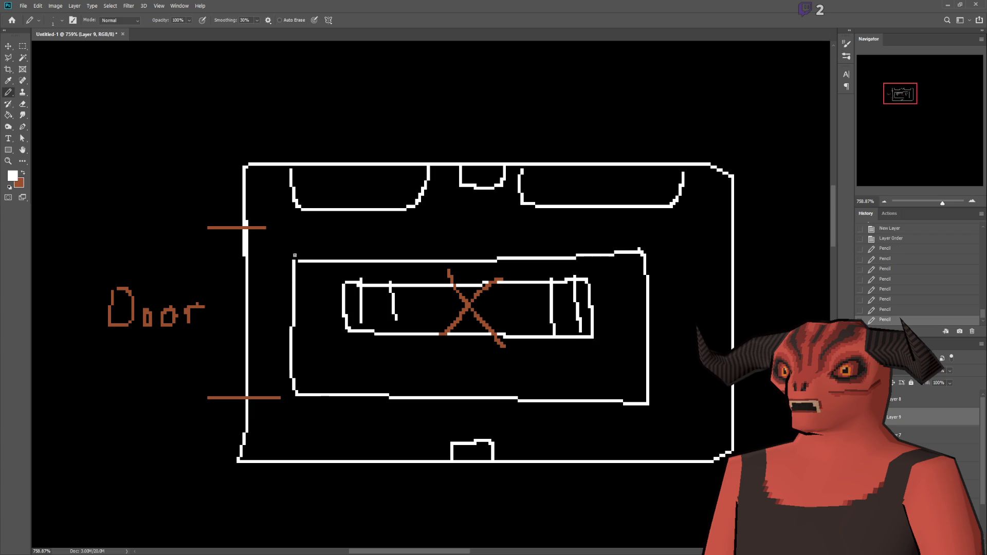
# Draw an arch and a row of rounded boxes along the bottom wall
pyautogui.moveTo(282, 453)
pyautogui.mouseDown()
pyautogui.moveTo(299, 427)
pyautogui.moveTo(329, 447)
pyautogui.moveTo(326, 458)
pyautogui.mouseUp()
pyautogui.moveTo(342, 425)
pyautogui.mouseDown()
pyautogui.moveTo(394, 458)
pyautogui.moveTo(337, 436)
pyautogui.moveTo(338, 450)
pyautogui.mouseUp()
pyautogui.moveTo(536, 432)
pyautogui.mouseDown()
pyautogui.moveTo(586, 428)
pyautogui.moveTo(586, 451)
pyautogui.mouseUp()
pyautogui.moveTo(612, 428); pyautogui.dragTo(612, 450)
pyautogui.moveTo(612, 429)
pyautogui.mouseDown()
pyautogui.moveTo(660, 438)
pyautogui.moveTo(652, 452)
pyautogui.mouseUp()
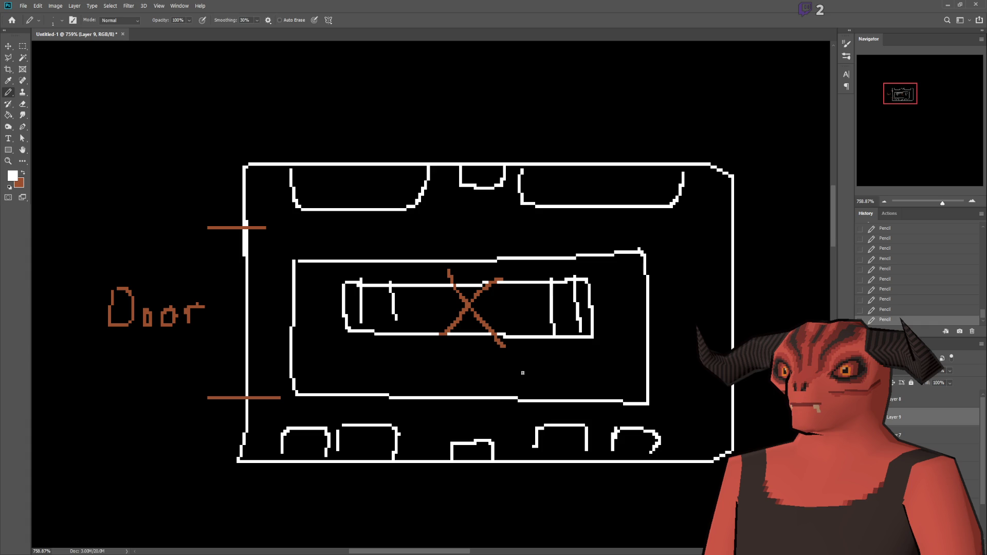
# Glance at the Godot editor twice, return to Photoshop, and open the File menu
pyautogui.hotkey('alt', 'Tab')
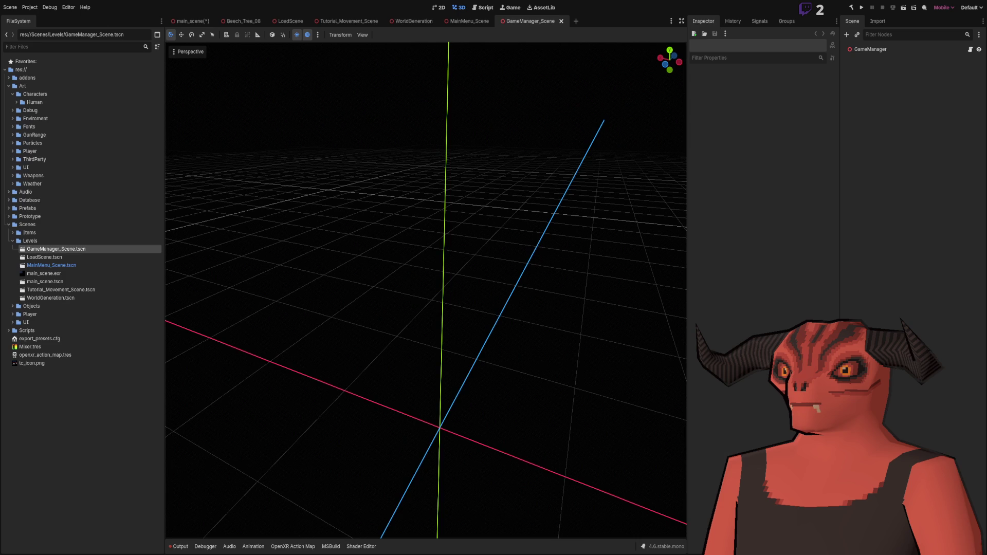
pyautogui.hotkey('alt', 'Tab')
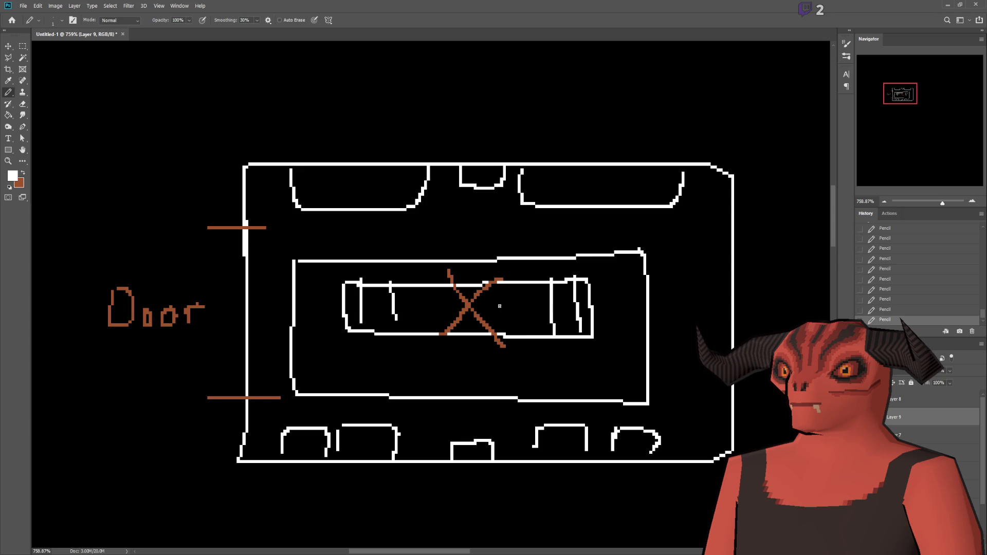
pyautogui.scroll(-3, 499, 309)
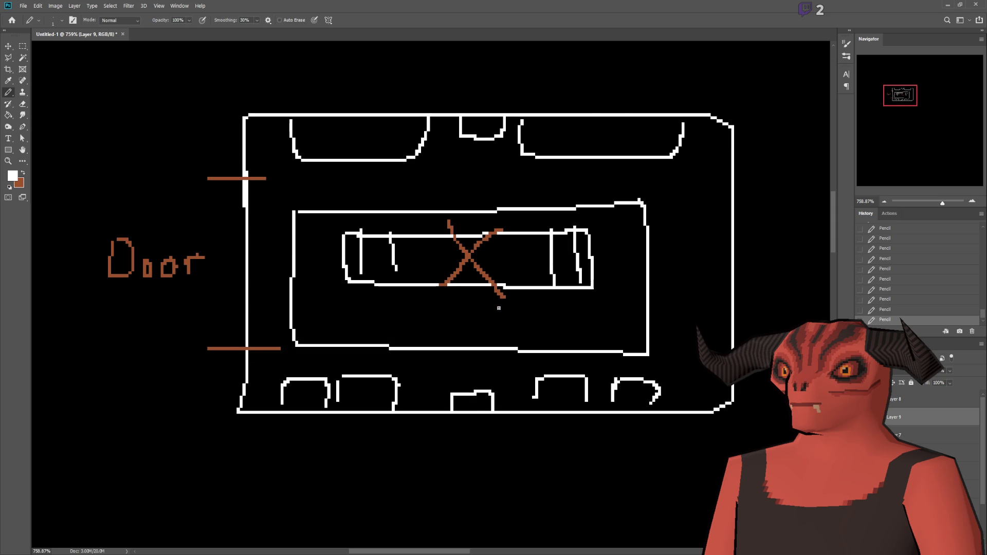
pyautogui.hotkey('alt', 'Tab')
pyautogui.hotkey('alt', 'Tab')
pyautogui.scroll(2, 459, 375)
pyautogui.hotkey('alt', 'Tab')
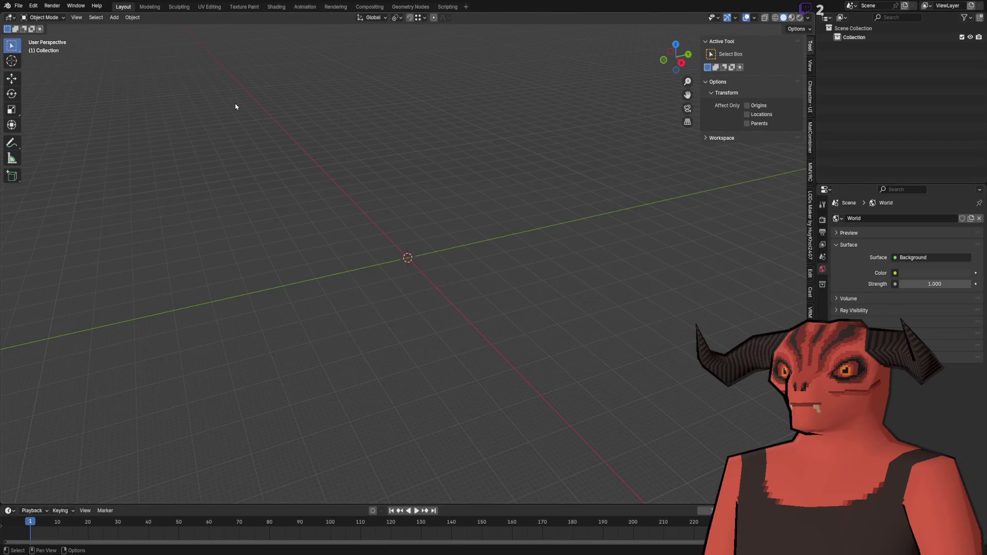
pyautogui.click(18, 5)
pyautogui.moveTo(31, 16)
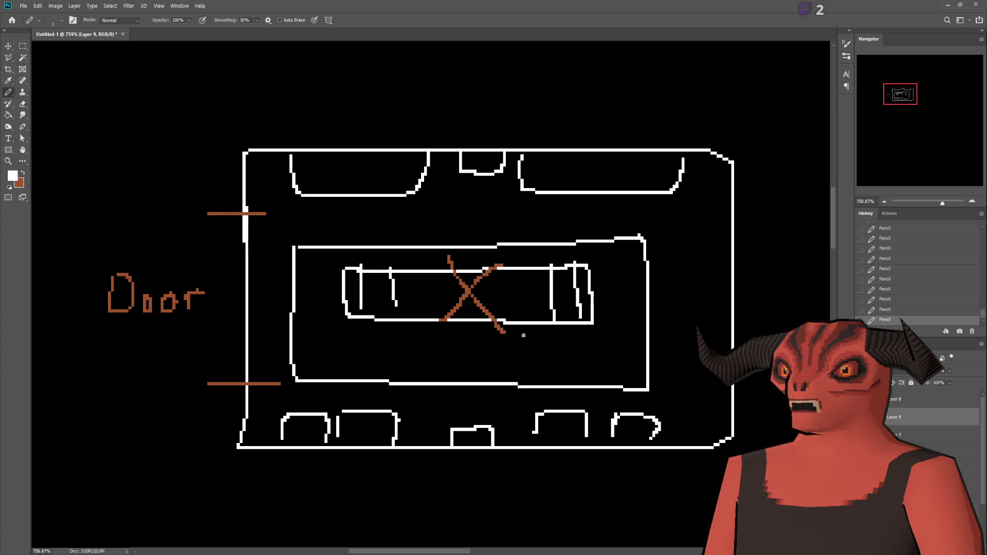
pyautogui.scroll(-3, 526, 337)
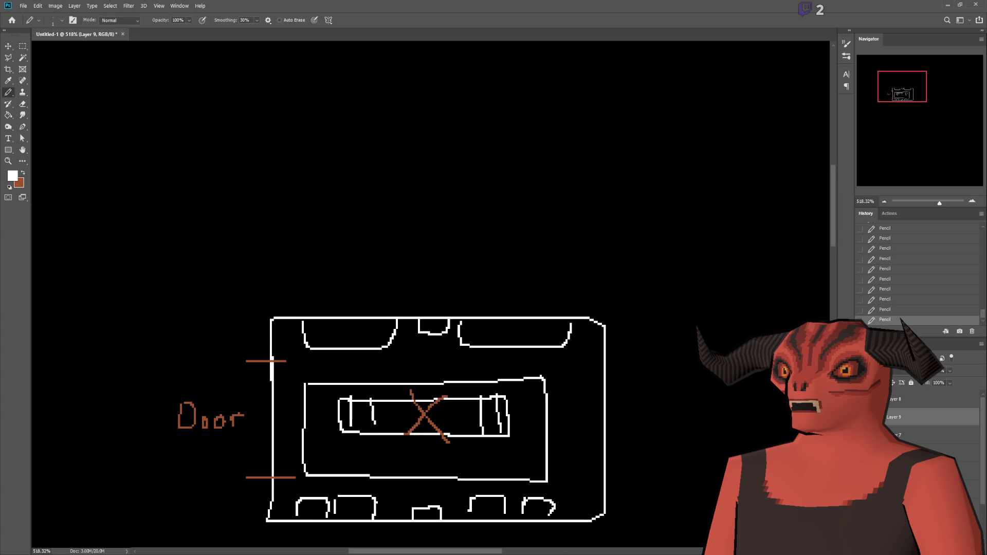
pyautogui.scroll(-1, 425, 395)
pyautogui.scroll(-1, 925, 416)
# Group the room's layers as 'Garage' and add a new empty layer
pyautogui.hotkey('ctrl', 'g')
pyautogui.doubleClick(897, 417)
pyautogui.write('Garage')
pyautogui.press('Return')
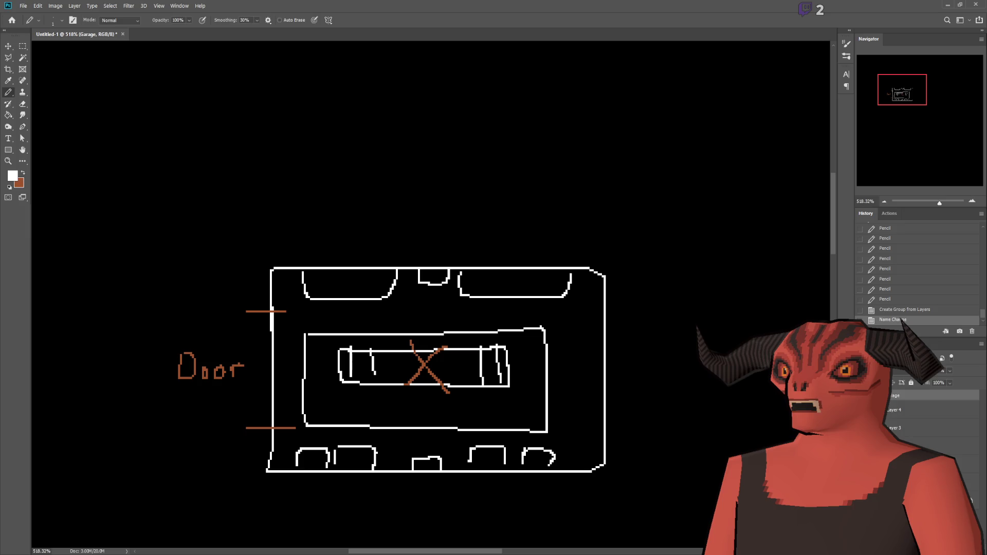
pyautogui.hotkey('ctrl', 'shift', 'alt', 'n')
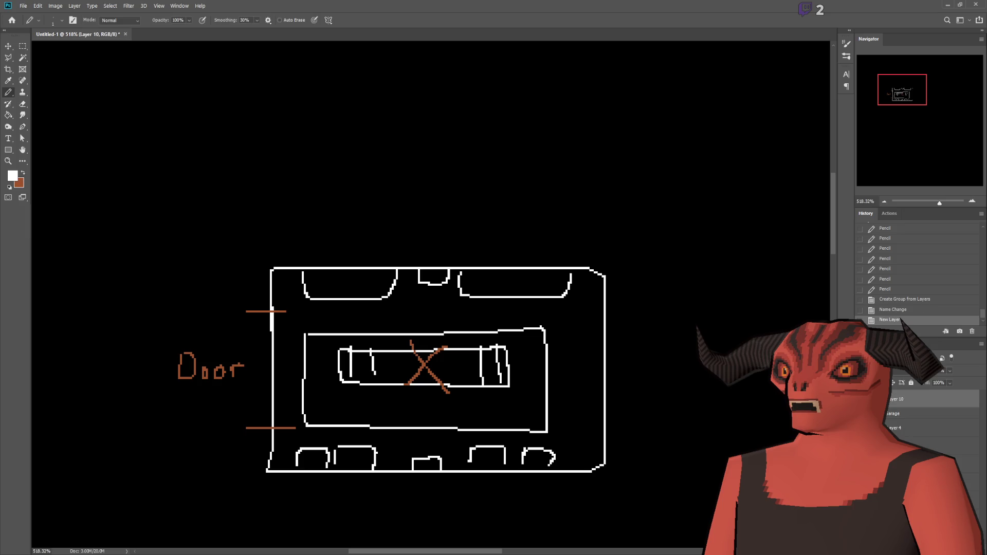
# Scroll around the floor plan, then switch over to the Godot editor
pyautogui.scroll(1, 455, 327)
pyautogui.hscroll(1, 455, 327)
pyautogui.scroll(-1, 455, 327)
pyautogui.scroll(-1, 455, 327)
pyautogui.scroll(-1, 455, 327)
pyautogui.scroll(3, 315, 278)
pyautogui.scroll(1, 315, 291)
pyautogui.scroll(-1, 298, 281)
pyautogui.scroll(-1, 287, 286)
pyautogui.scroll(1, 497, 231)
pyautogui.scroll(1, 414, 238)
pyautogui.scroll(-1, 374, 255)
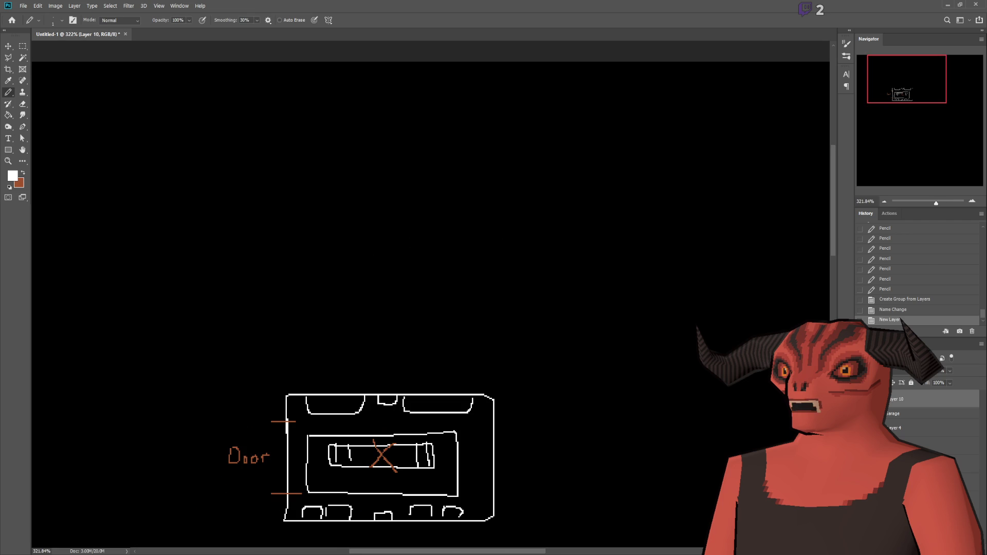
pyautogui.hotkey('alt', 'Tab')
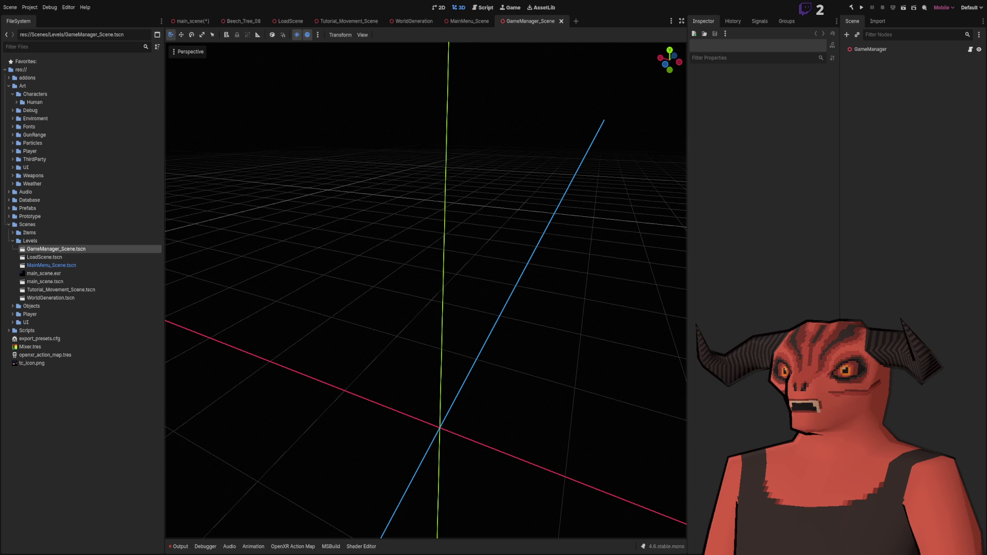
pyautogui.hotkey('alt', 'Tab')
pyautogui.hotkey('alt', 'Tab')
pyautogui.hotkey('alt', 'Tab')
pyautogui.scroll(5, 388, 235)
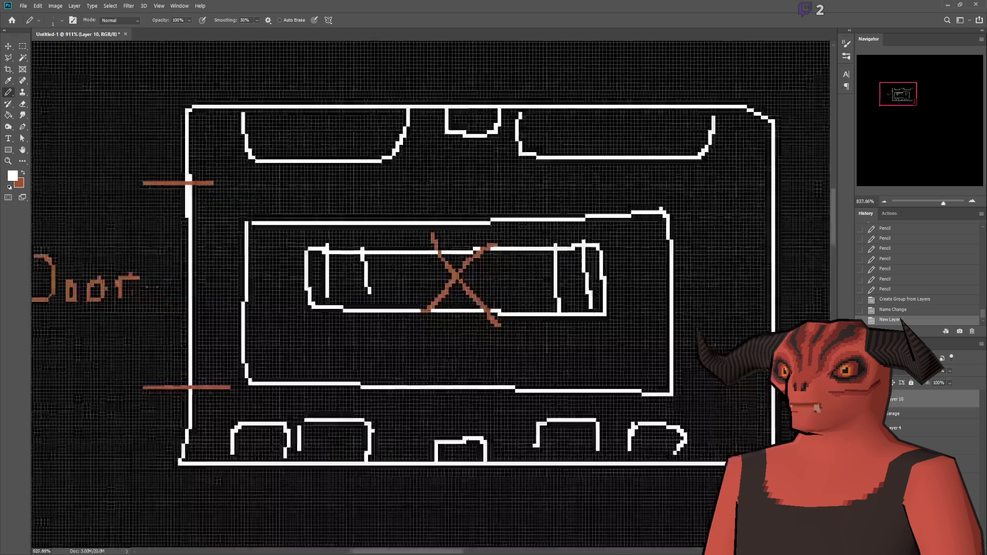
pyautogui.scroll(-2, 198, 146)
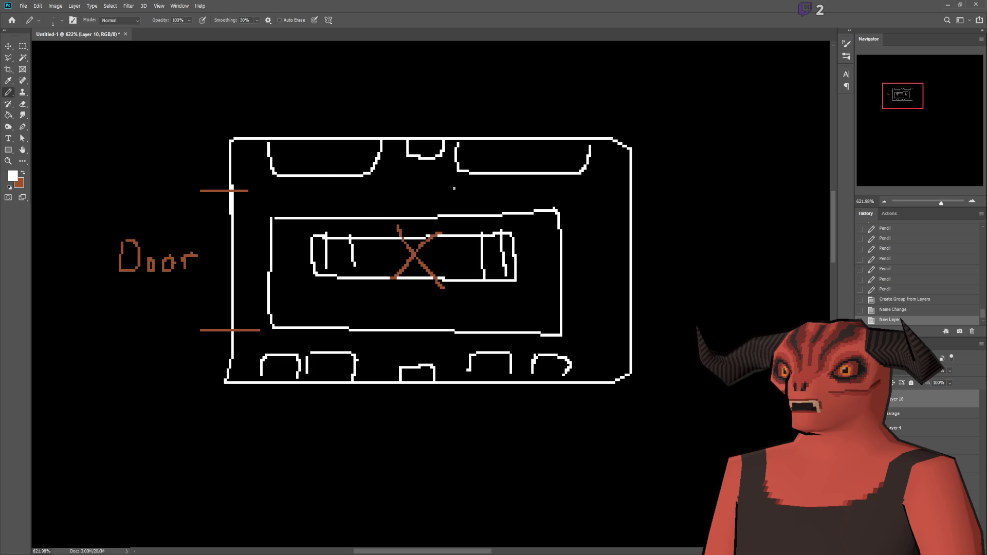
pyautogui.scroll(2, 363, 294)
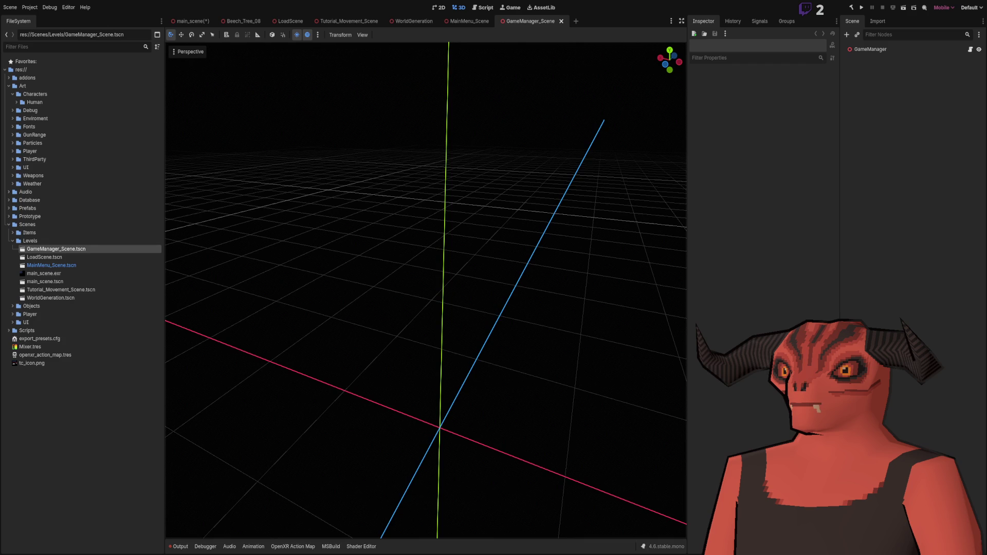
# Open main_scene.tscn from the Scenes/Levels folder in the FileSystem dock
pyautogui.moveTo(360, 257); pyautogui.dragTo(386, 247)
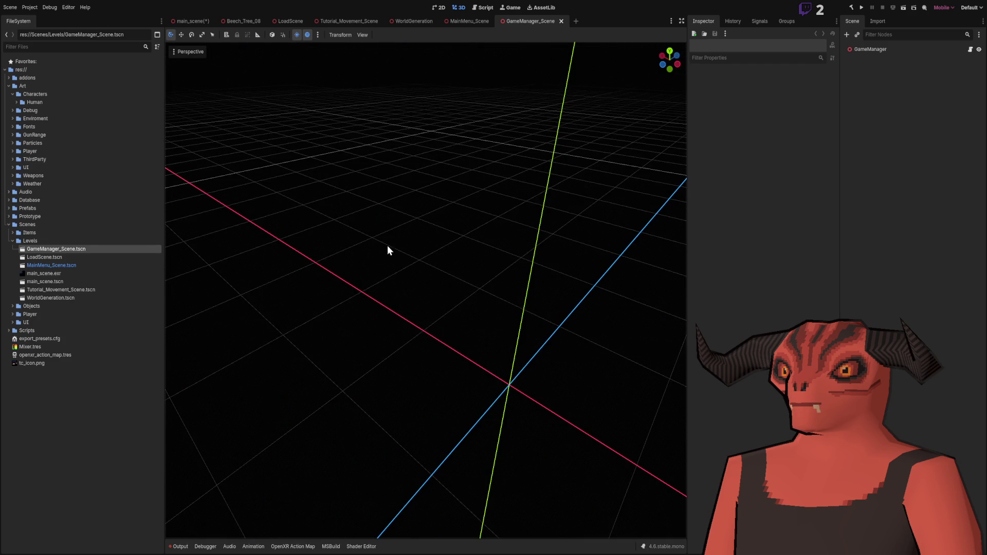
pyautogui.click(88, 275)
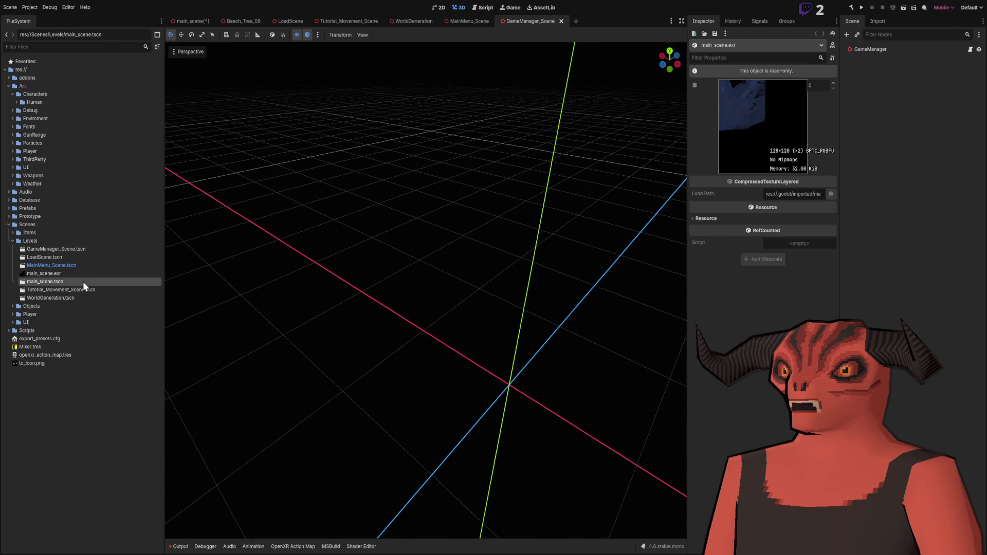
pyautogui.doubleClick(83, 281)
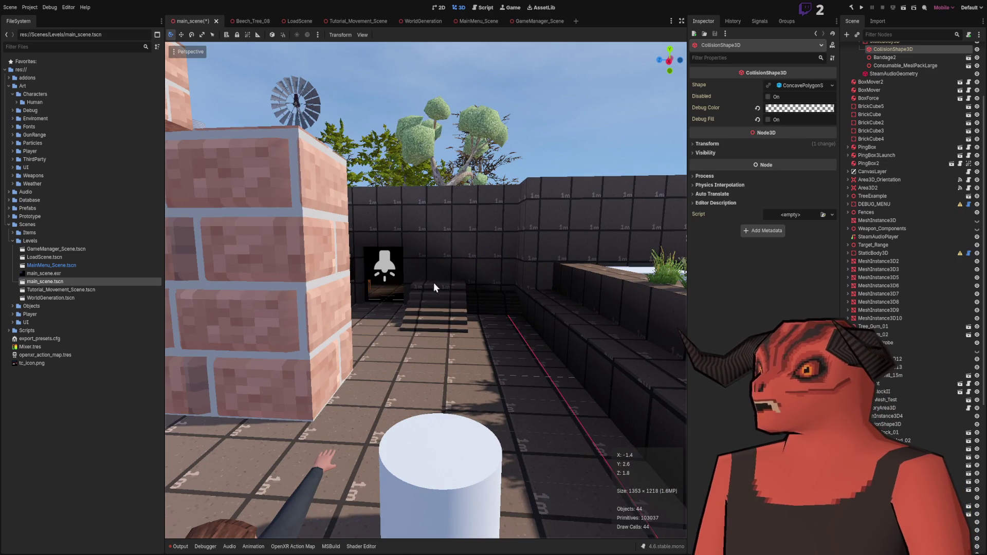
# Fly the viewport camera forward through the doorway and turn left inside the room
pyautogui.press('w')
pyautogui.press('a')
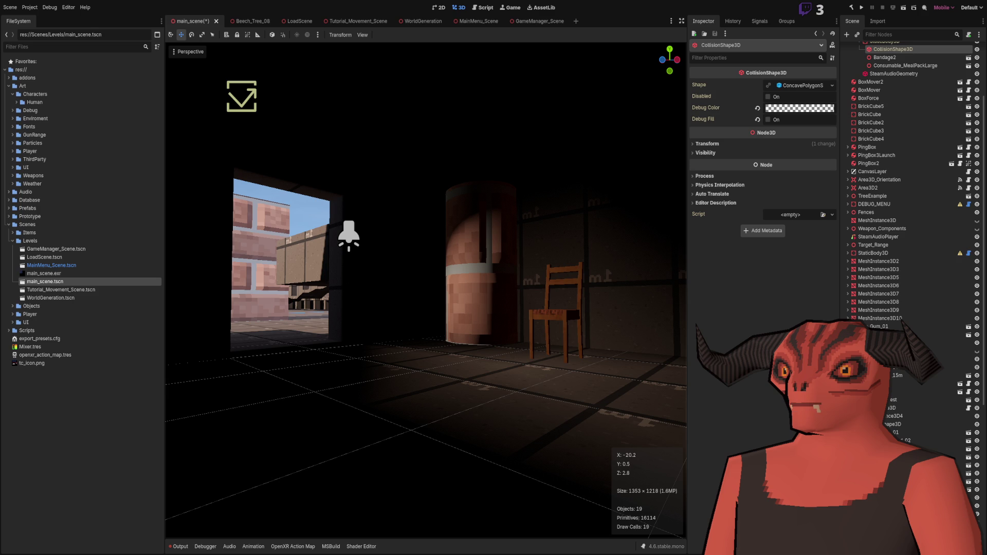
pyautogui.press('w')
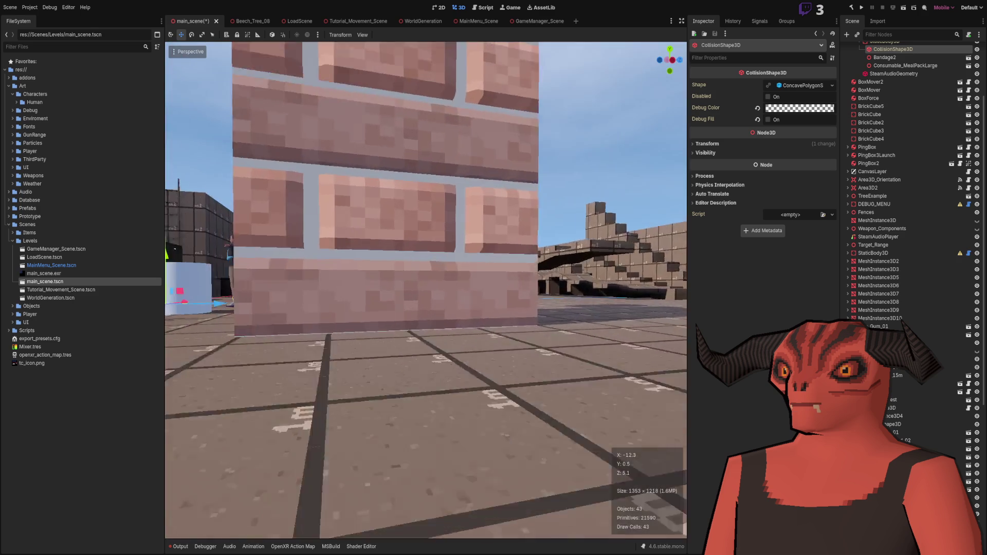
pyautogui.press('w')
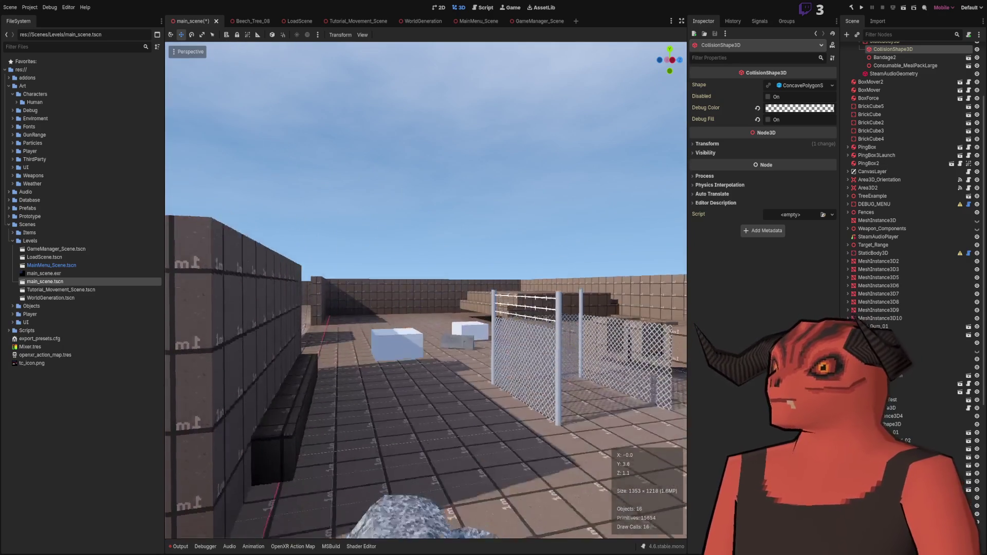
pyautogui.press('w')
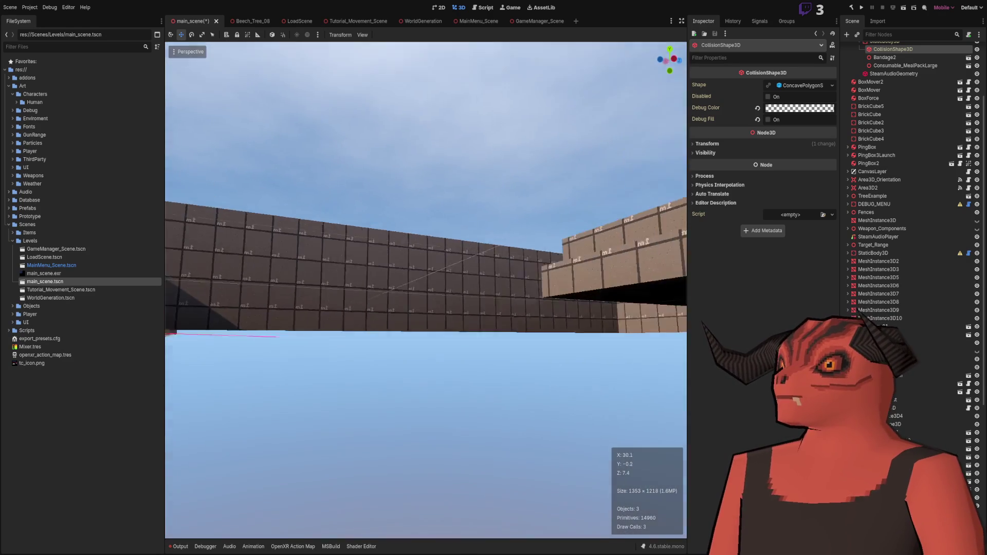
pyautogui.press('w')
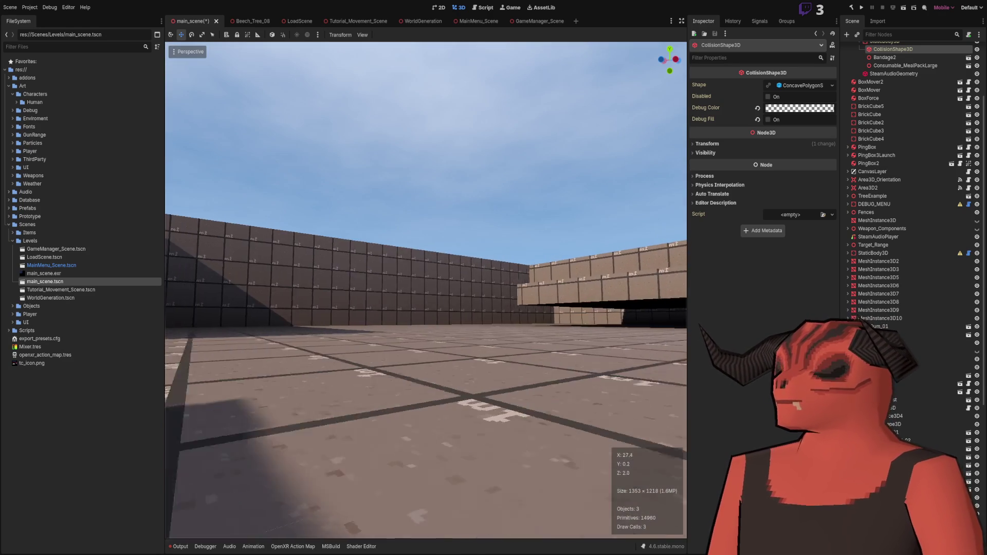
pyautogui.press('w')
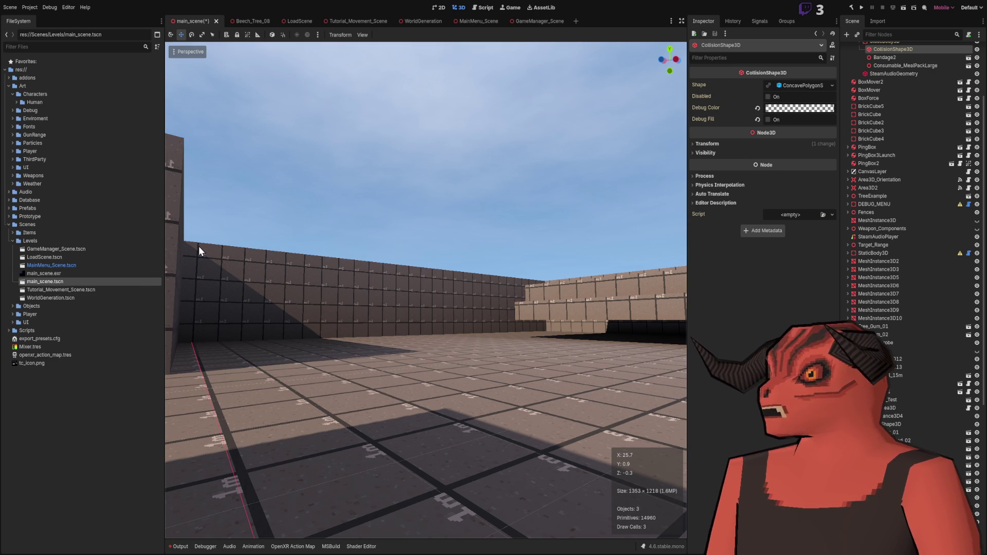
pyautogui.press('w')
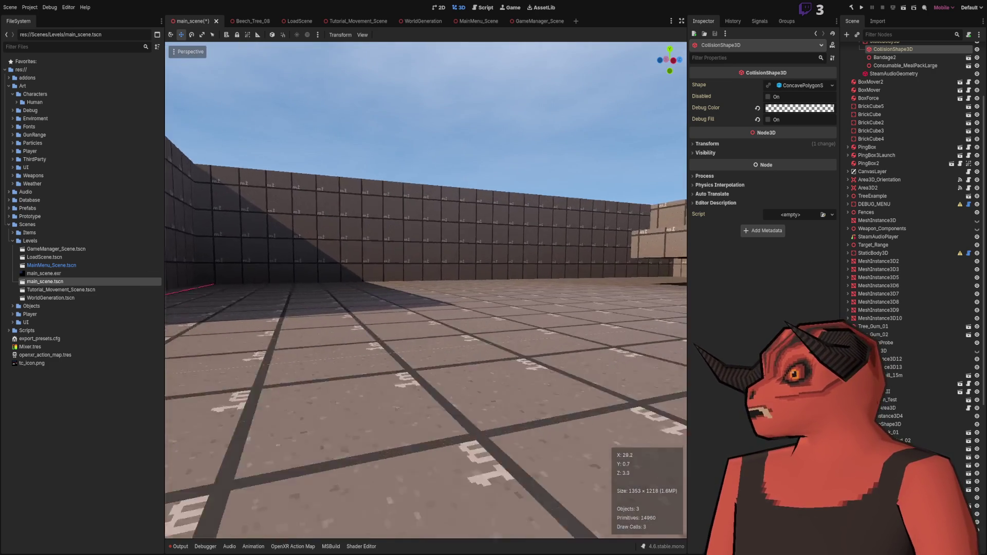
pyautogui.press('w')
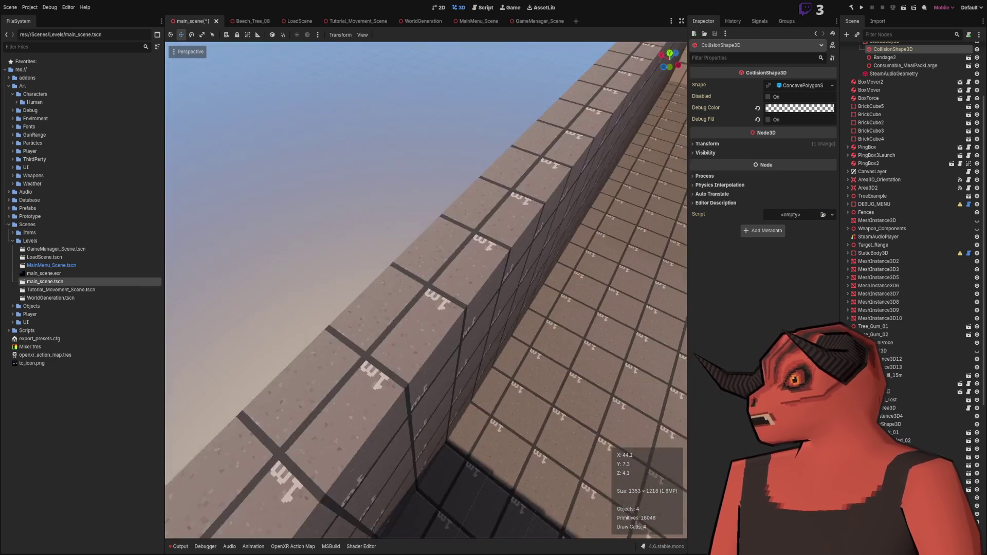
pyautogui.press('w')
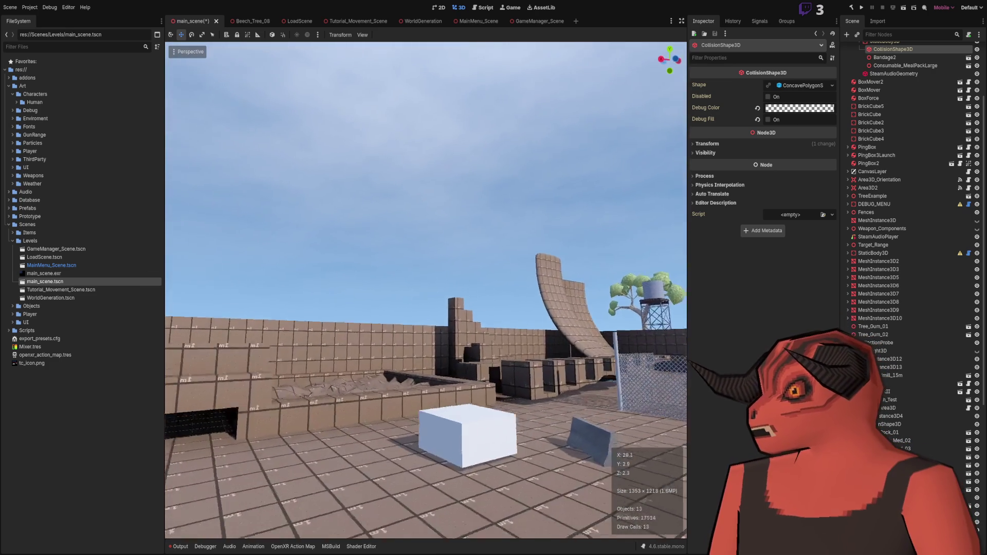
pyautogui.press('q')
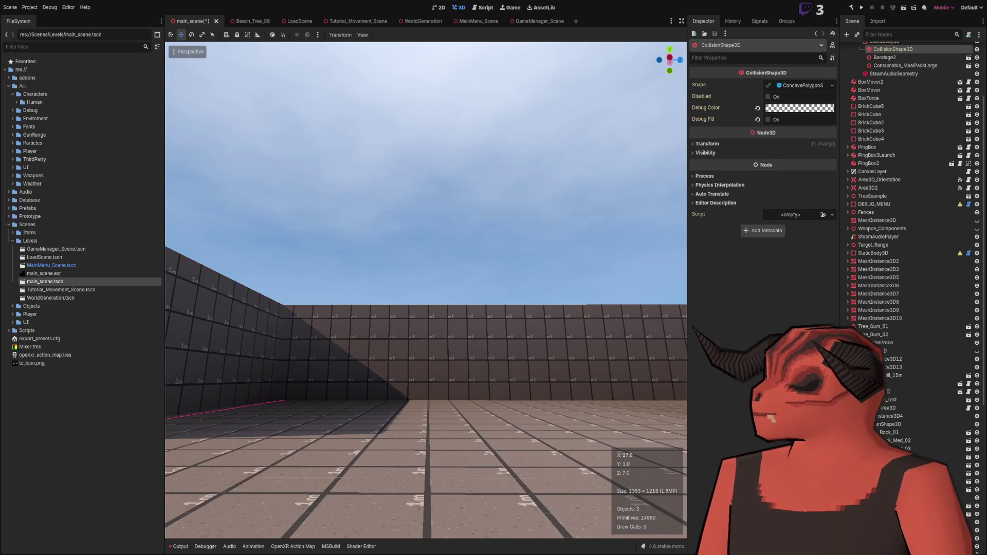
pyautogui.press('w')
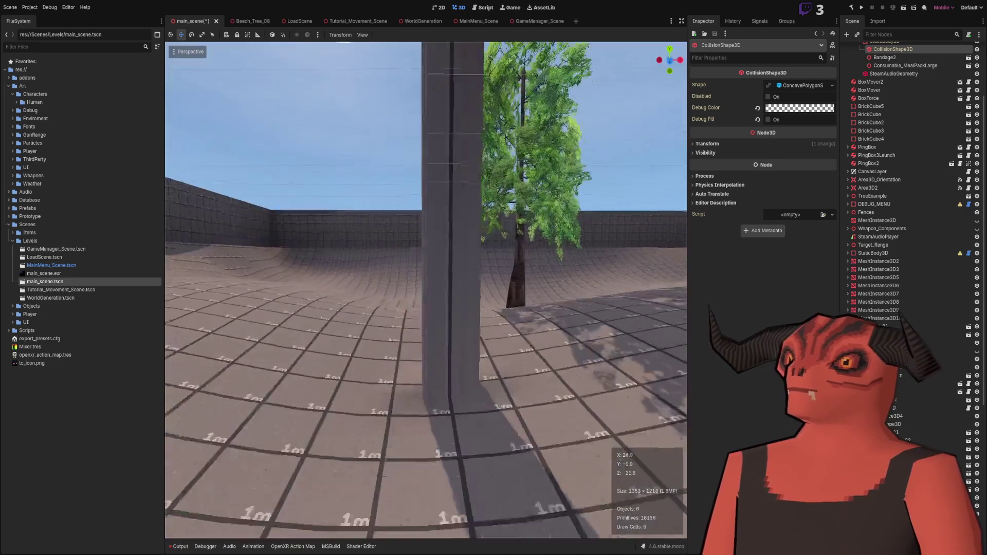
pyautogui.press('w')
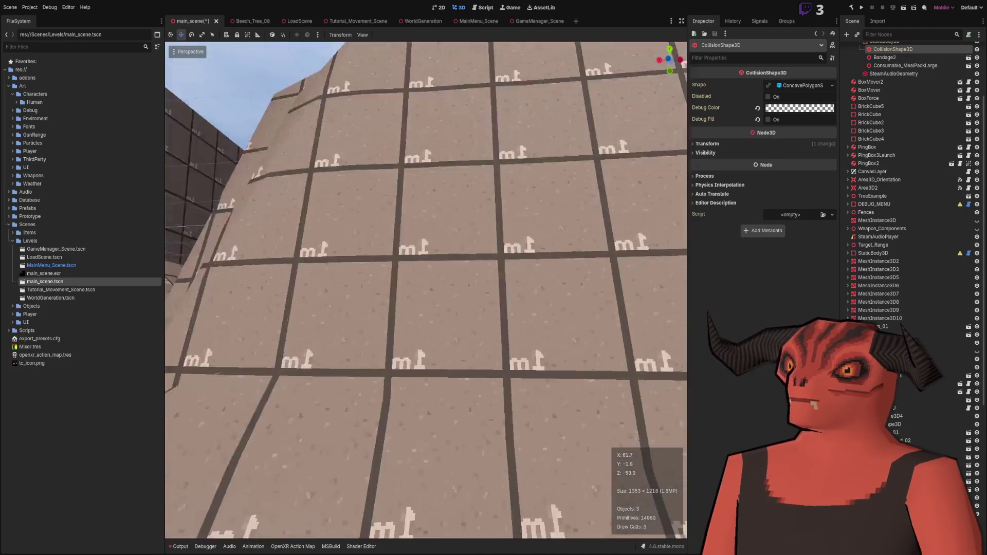
pyautogui.press('s')
pyautogui.press('w')
pyautogui.press('w')
pyautogui.press('w')
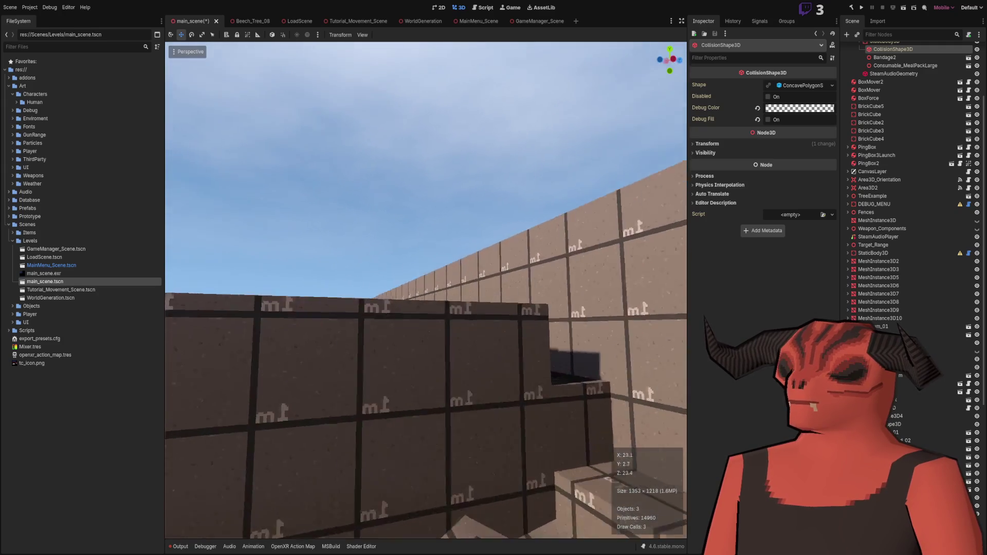
pyautogui.press('w')
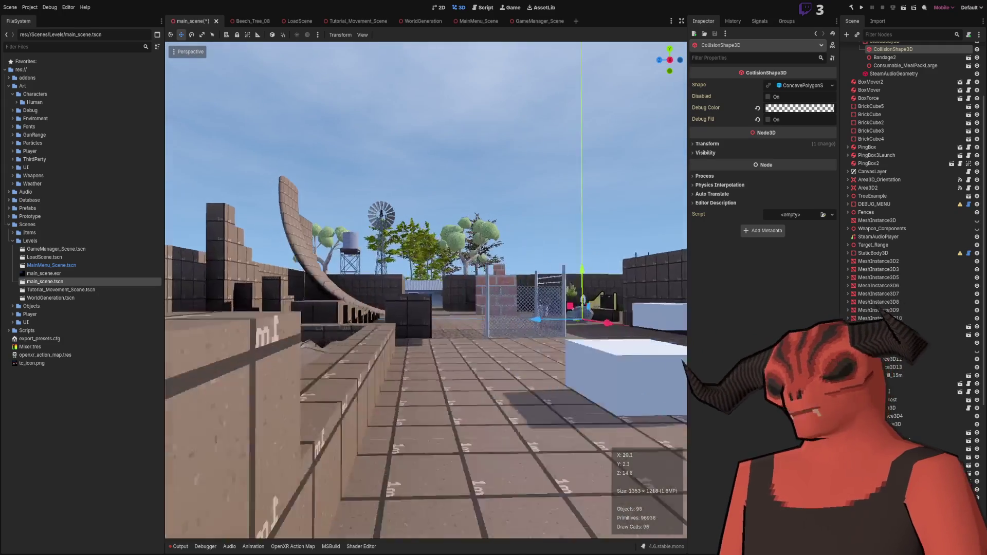
pyautogui.press('w')
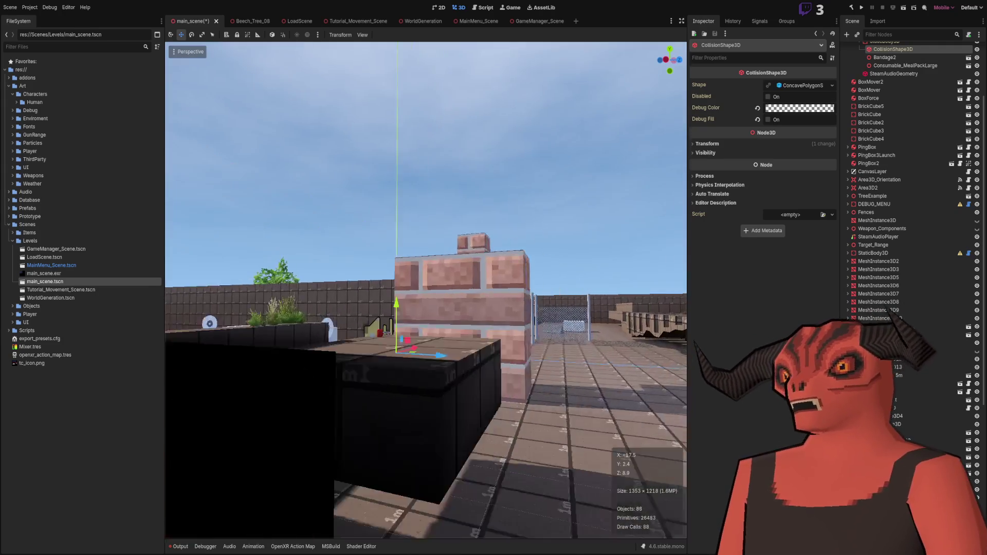
pyautogui.press('w')
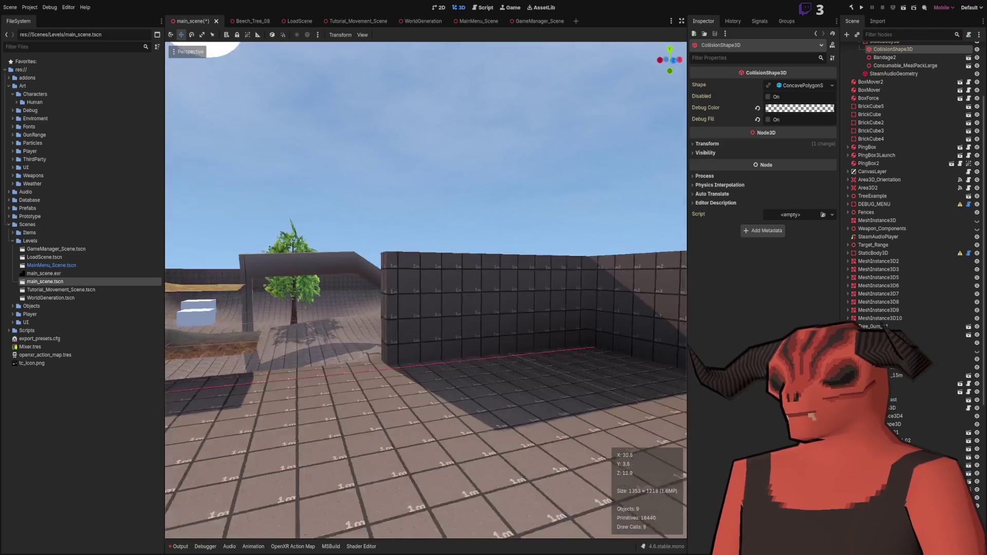
pyautogui.press('e')
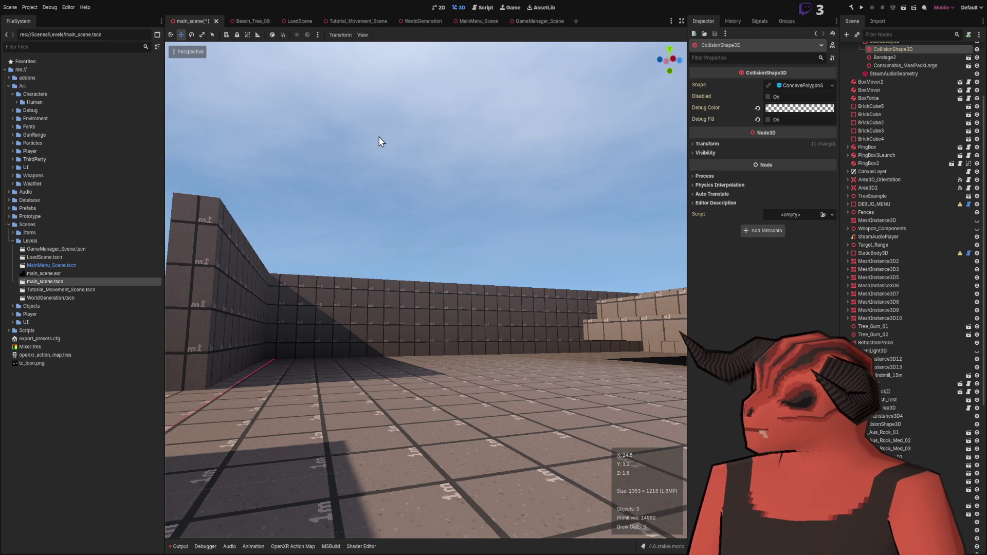
pyautogui.rightClick(399, 212)
pyautogui.press('w')
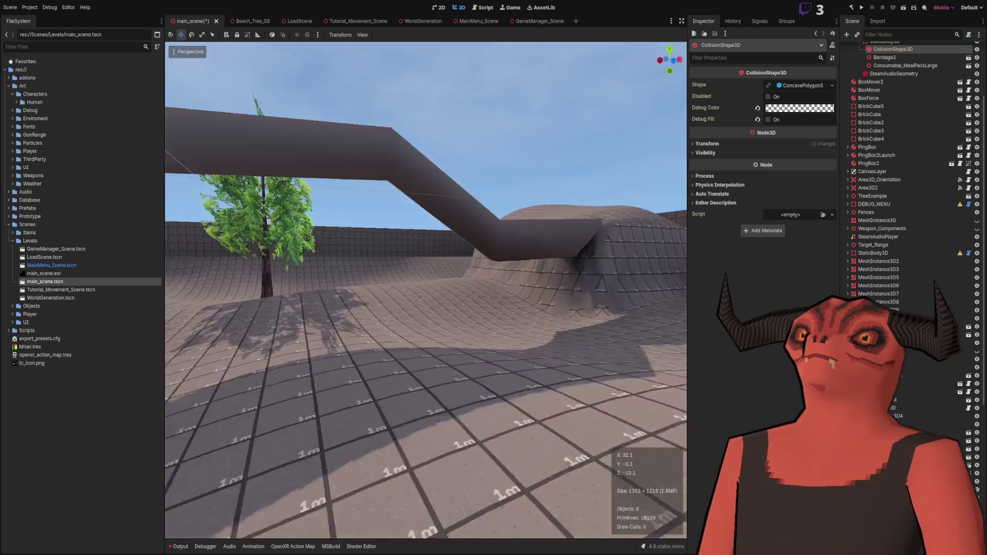
pyautogui.press('w')
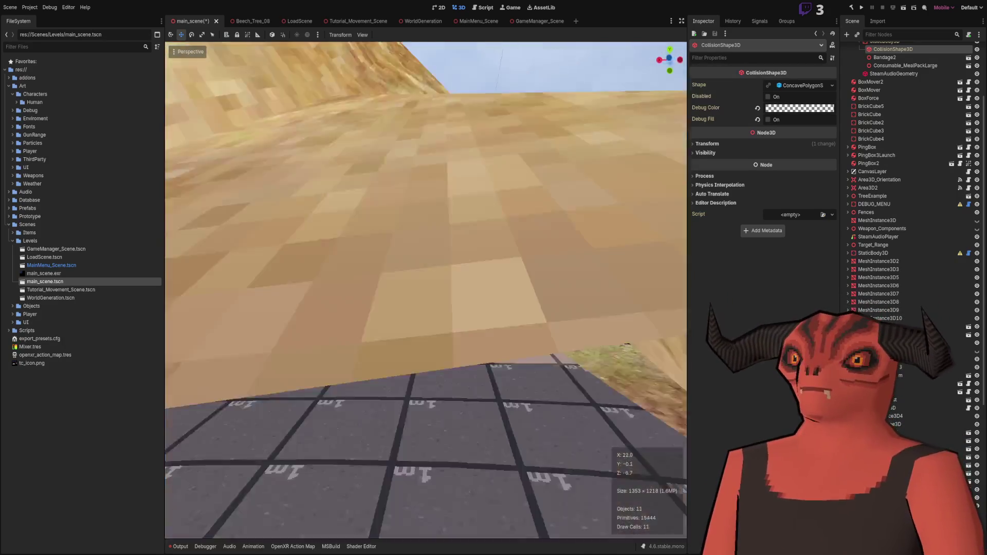
pyautogui.press('e')
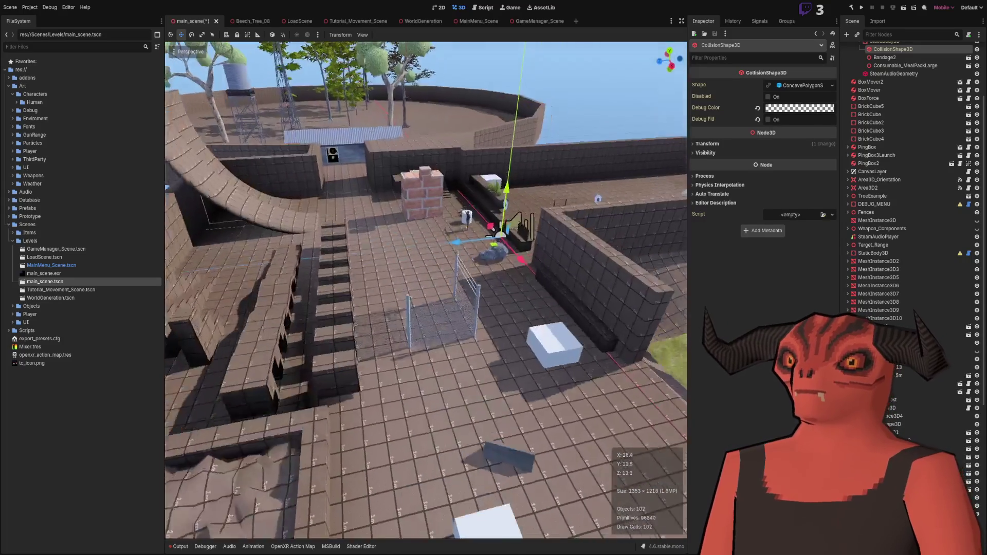
pyautogui.press('q')
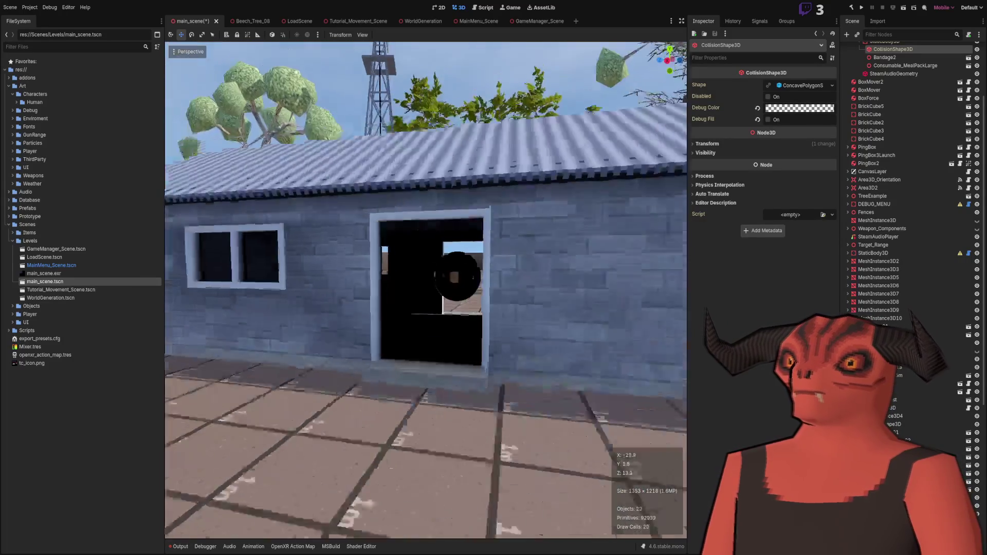
pyautogui.press('w')
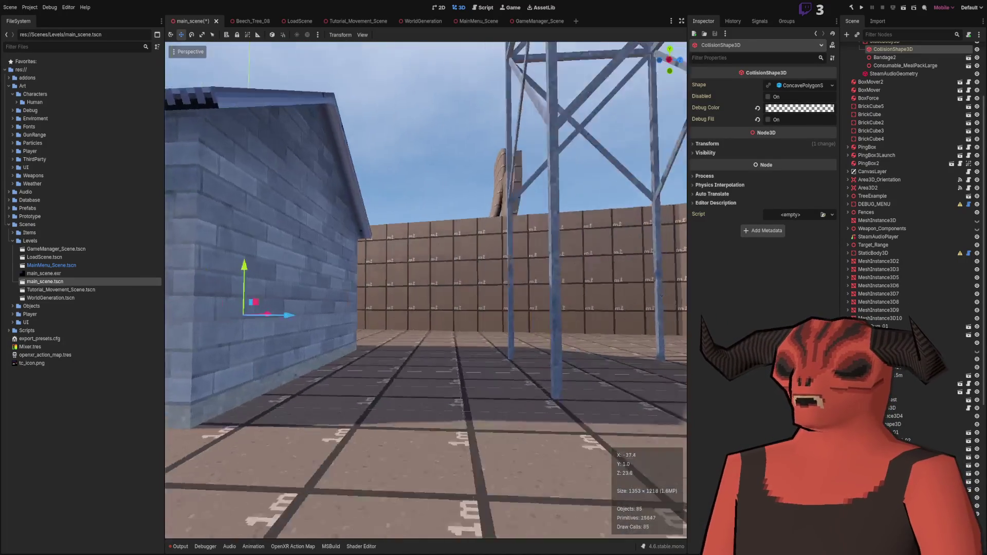
pyautogui.press('w')
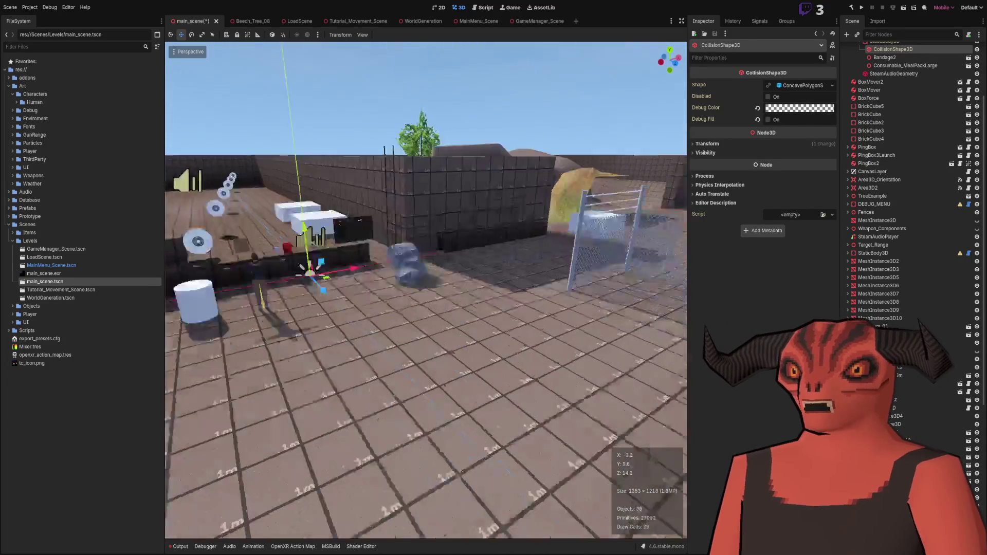
pyautogui.press('w')
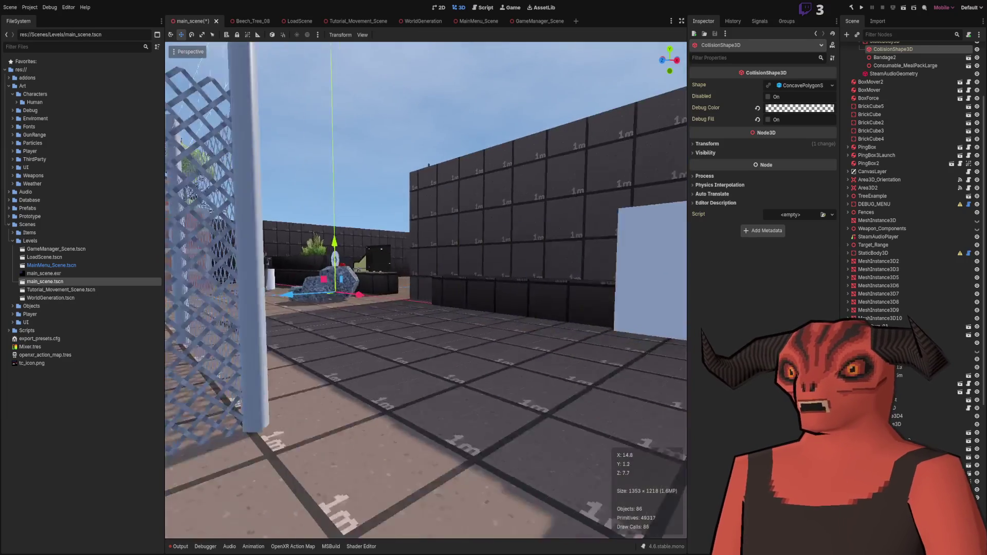
pyautogui.press('w')
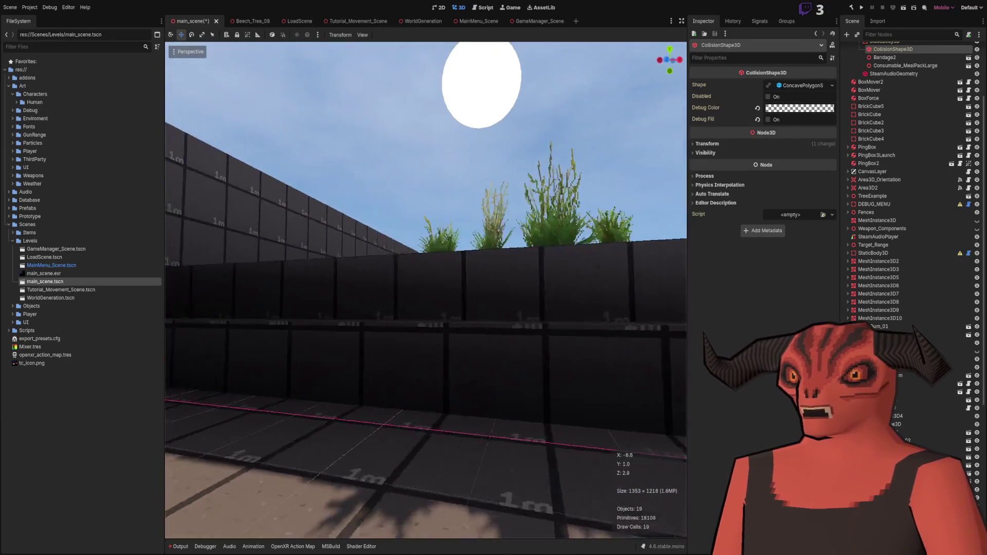
pyautogui.press('w')
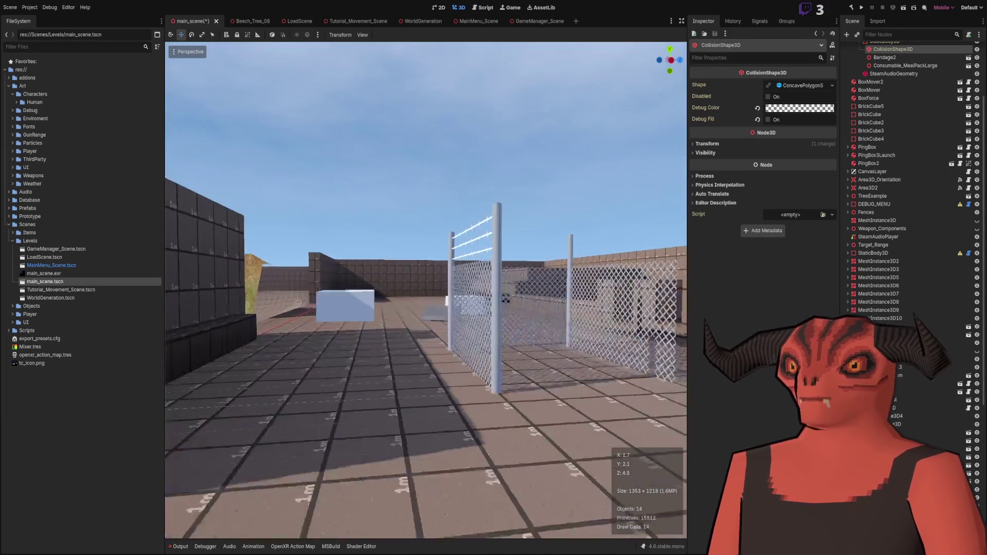
pyautogui.press('w')
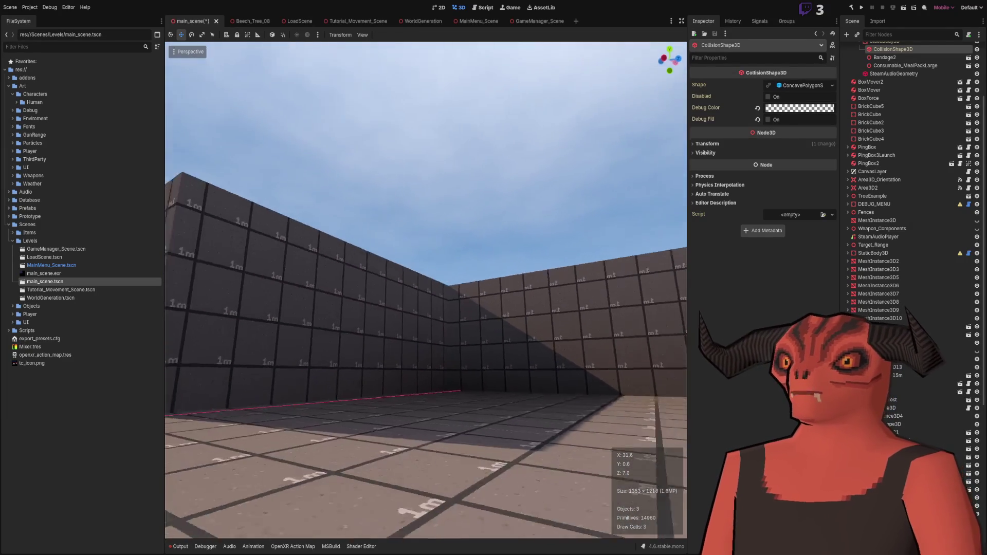
pyautogui.press('w')
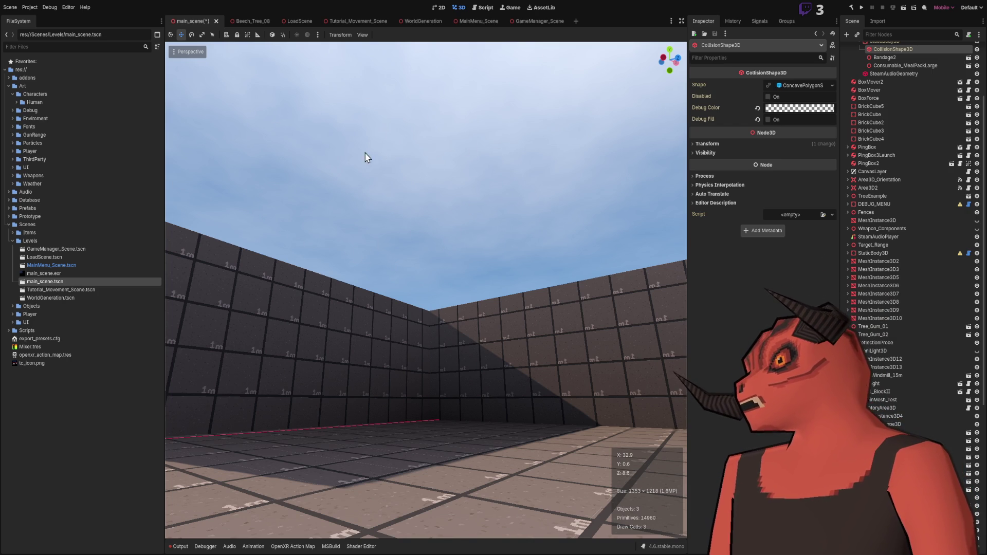
pyautogui.moveTo(463, 238)
pyautogui.mouseDown()
pyautogui.moveTo(463, 206)
pyautogui.moveTo(401, 205)
pyautogui.moveTo(486, 236)
pyautogui.mouseUp()
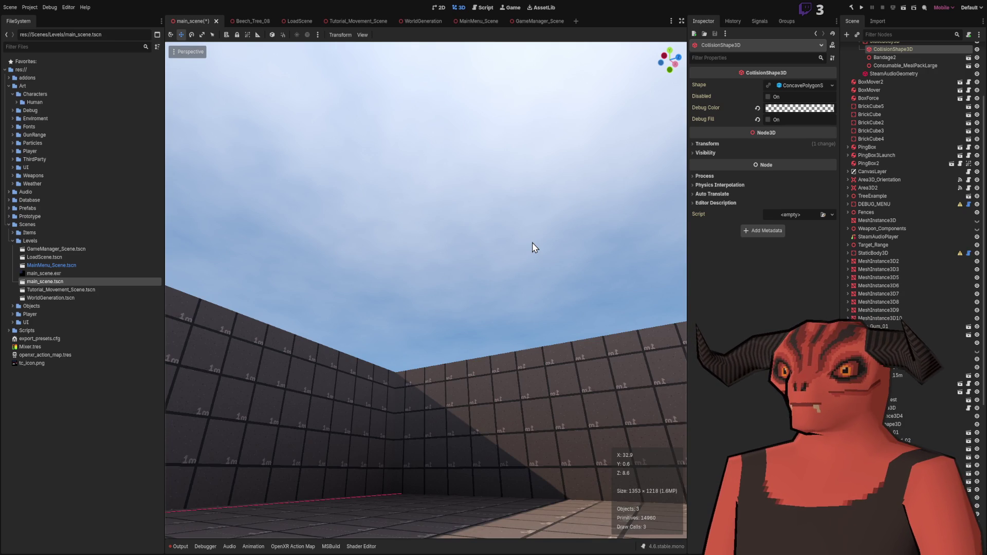
pyautogui.moveTo(538, 260); pyautogui.dragTo(536, 270)
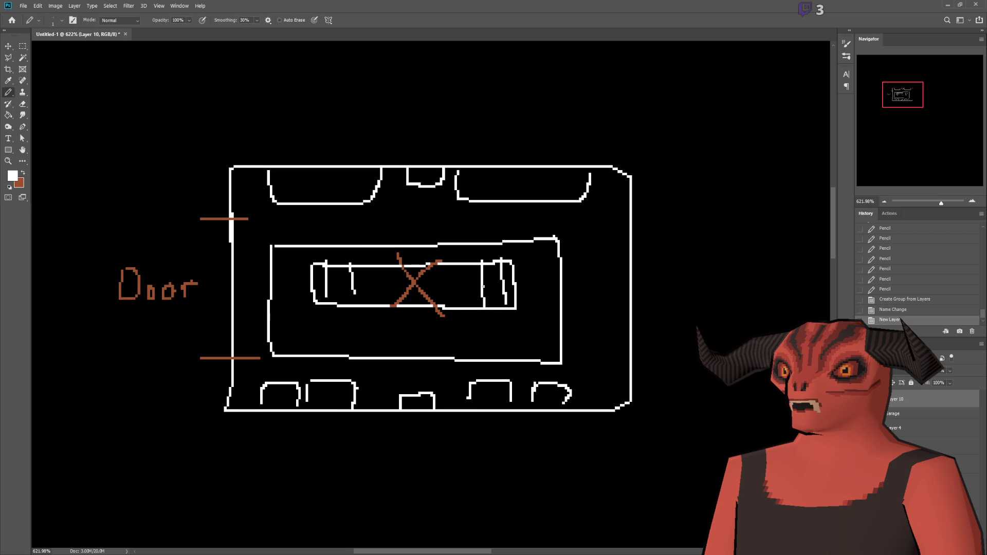
# Pencil an L-shaped room outline, redrawing the crooked first stroke and closing it with a top wall
pyautogui.scroll(5, 484, 286)
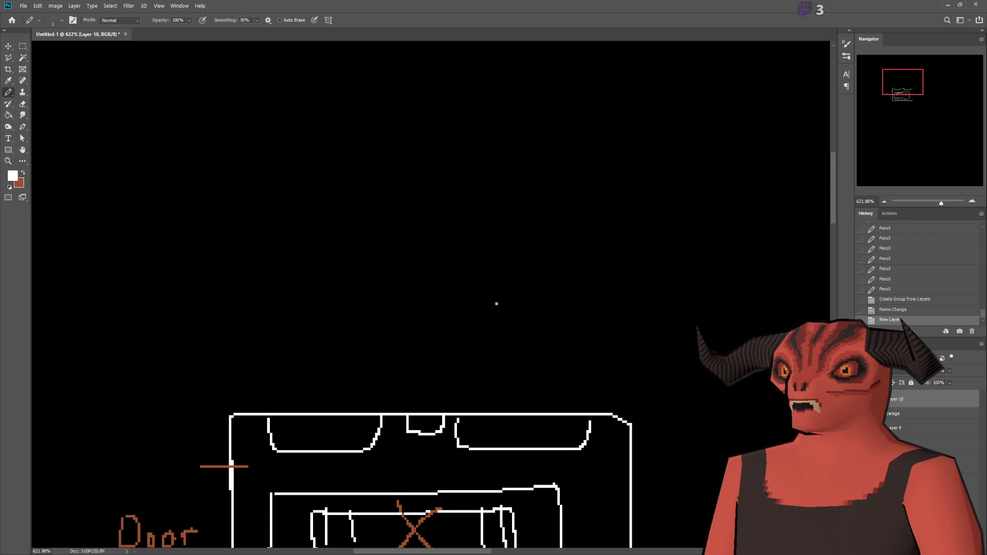
pyautogui.scroll(-4, 496, 303)
pyautogui.scroll(3, 593, 258)
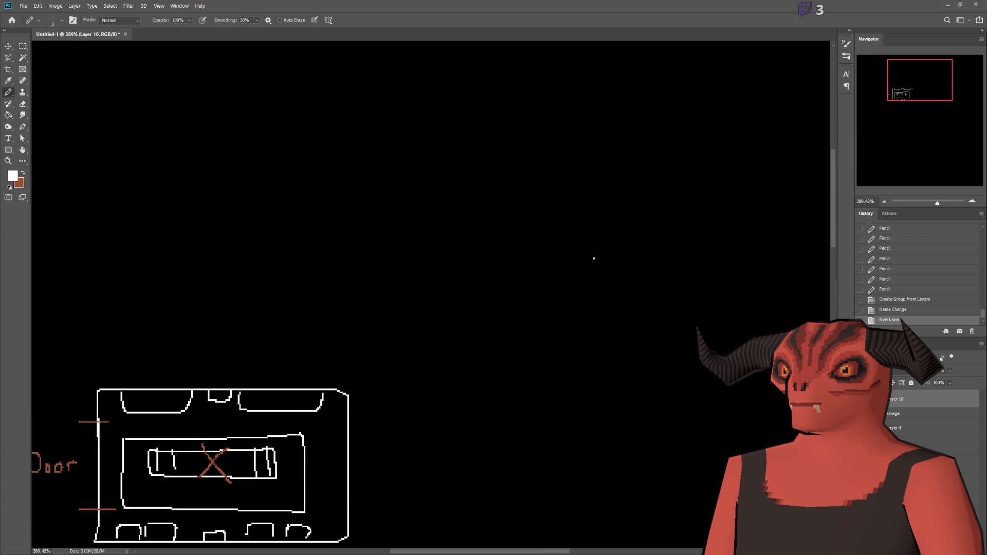
pyautogui.scroll(1, 591, 258)
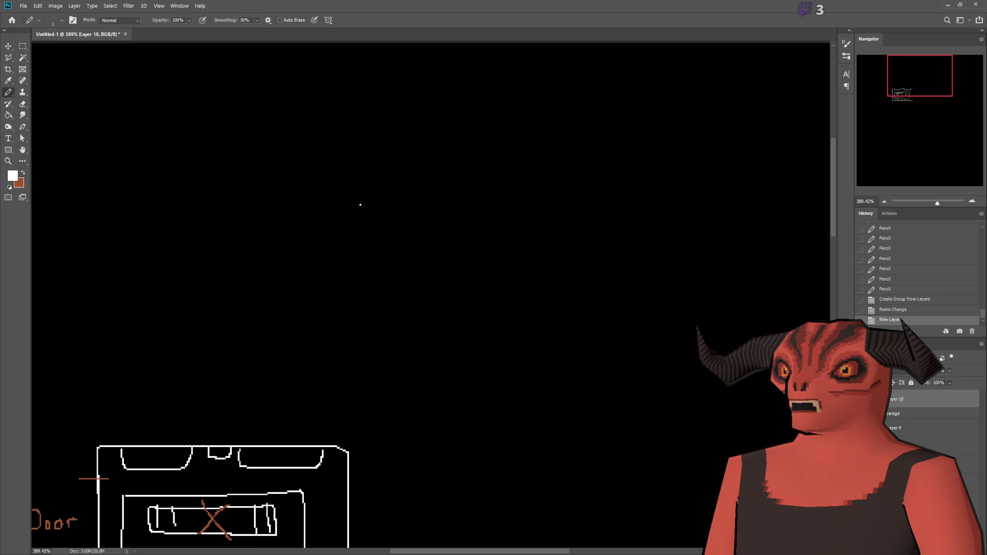
pyautogui.scroll(-2, 387, 195)
pyautogui.moveTo(387, 135)
pyautogui.mouseDown()
pyautogui.moveTo(380, 226)
pyautogui.moveTo(463, 230)
pyautogui.mouseUp()
pyautogui.hotkey('ctrl', 'z')
pyautogui.moveTo(383, 131)
pyautogui.mouseDown()
pyautogui.moveTo(381, 225)
pyautogui.moveTo(497, 231)
pyautogui.moveTo(497, 343)
pyautogui.moveTo(591, 345)
pyautogui.moveTo(595, 114)
pyautogui.mouseUp()
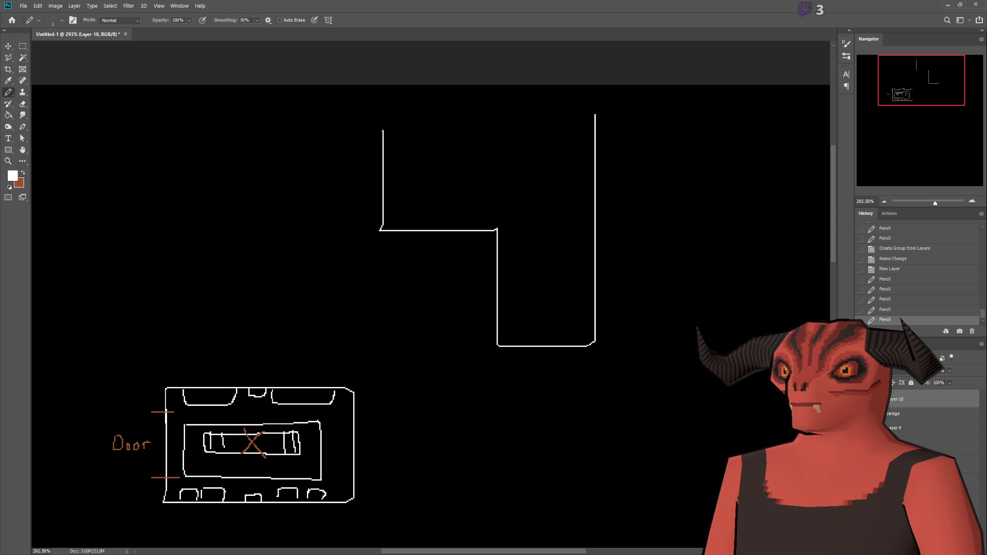
pyautogui.moveTo(382, 114); pyautogui.dragTo(597, 111)
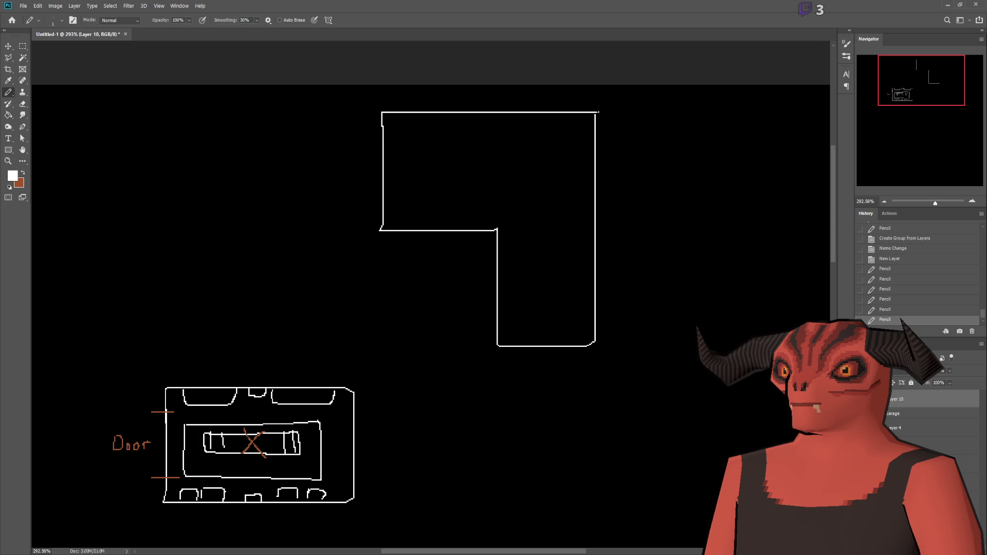
# Sketch two X marks and a small y mark inside the outline, then undo them
pyautogui.scroll(1, 431, 170)
pyautogui.scroll(1, 429, 170)
pyautogui.moveTo(433, 144); pyautogui.dragTo(464, 174)
pyautogui.moveTo(476, 141); pyautogui.dragTo(430, 190)
pyautogui.moveTo(653, 118); pyautogui.dragTo(678, 168)
pyautogui.moveTo(689, 124); pyautogui.dragTo(637, 181)
pyautogui.moveTo(639, 383); pyautogui.dragTo(670, 426)
pyautogui.moveTo(679, 389); pyautogui.dragTo(636, 452)
pyautogui.scroll(-3, 646, 308)
pyautogui.scroll(2, 439, 332)
pyautogui.scroll(-1, 303, 346)
pyautogui.scroll(2, 291, 342)
pyautogui.hotkey('ctrl', 'z')
pyautogui.hotkey('ctrl', 'z')
pyautogui.hotkey('ctrl', 'z')
pyautogui.hotkey('ctrl', 'z')
pyautogui.hotkey('ctrl', 'z')
pyautogui.hotkey('ctrl', 'z')
# Drag the L-shaped outline away from the garage sketch with the Move tool
pyautogui.scroll(-2, 298, 198)
pyautogui.scroll(1, 168, 304)
pyautogui.scroll(-2, 168, 304)
pyautogui.click(9, 46)
pyautogui.moveTo(574, 147)
pyautogui.mouseDown()
pyautogui.moveTo(463, 301)
pyautogui.moveTo(414, 317)
pyautogui.moveTo(590, 159)
pyautogui.moveTo(571, 166)
pyautogui.moveTo(645, 162)
pyautogui.moveTo(636, 177)
pyautogui.mouseUp()
pyautogui.scroll(-4, 571, 175)
pyautogui.scroll(4, 529, 199)
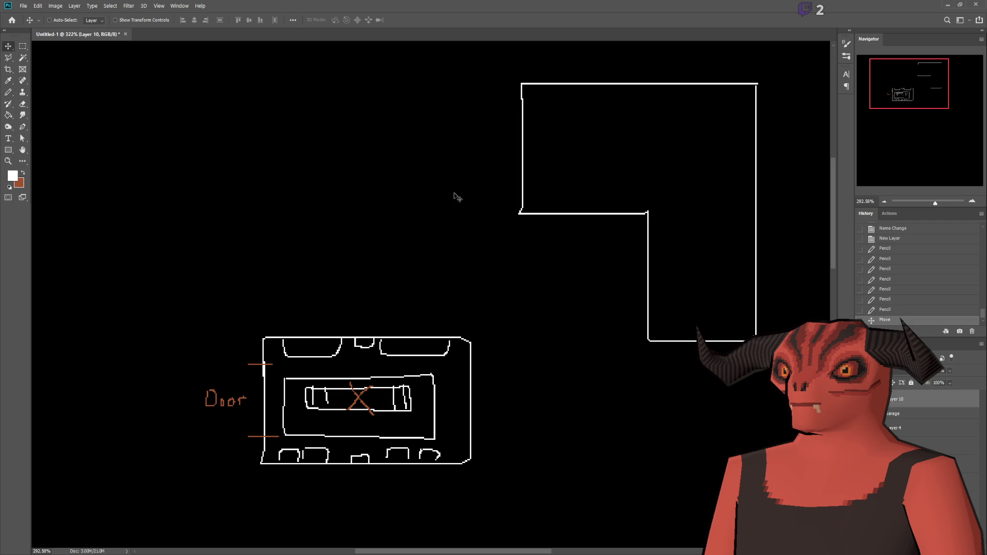
# Nudge the L-shaped outline left and down, then switch to the Godot editor
pyautogui.scroll(-2, 454, 194)
pyautogui.scroll(2, 412, 236)
pyautogui.scroll(-1, 415, 288)
pyautogui.scroll(1, 419, 277)
pyautogui.scroll(-1, 423, 265)
pyautogui.scroll(1, 423, 263)
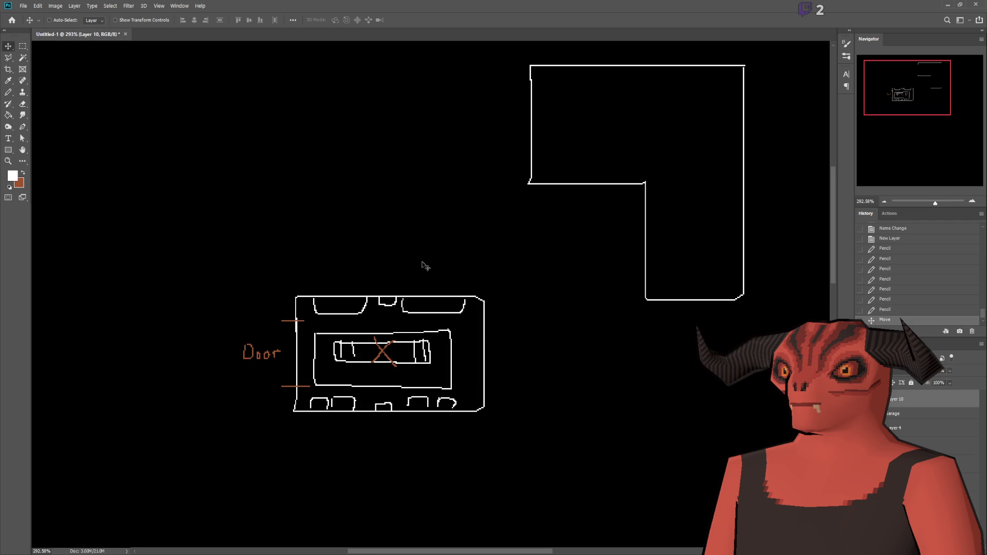
pyautogui.scroll(2, 642, 188)
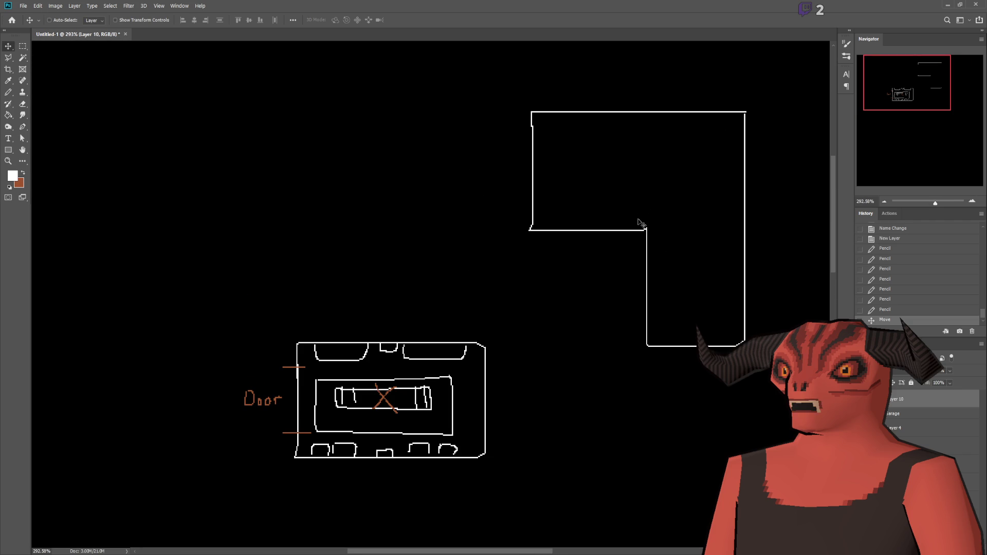
pyautogui.moveTo(641, 214); pyautogui.dragTo(600, 245)
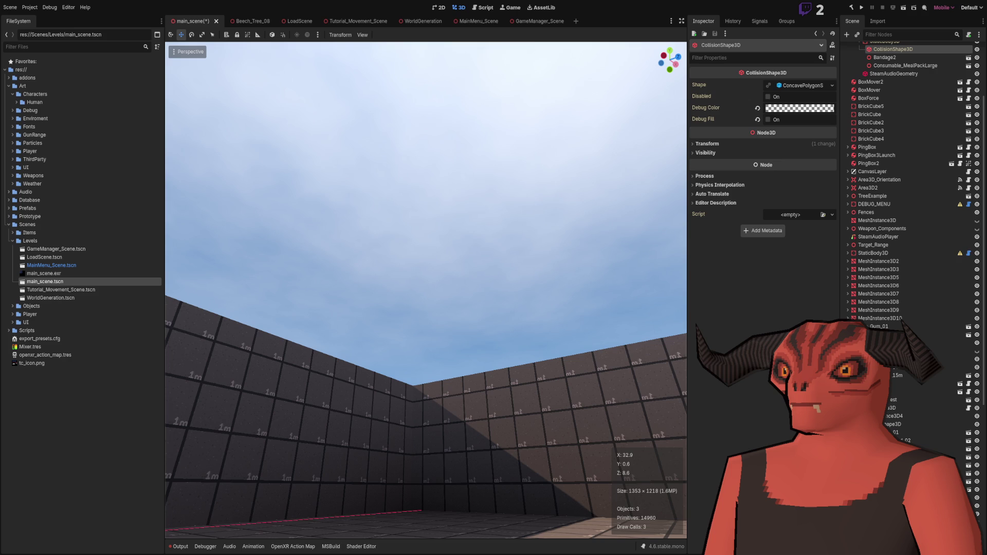
pyautogui.hotkey('alt', 'Tab')
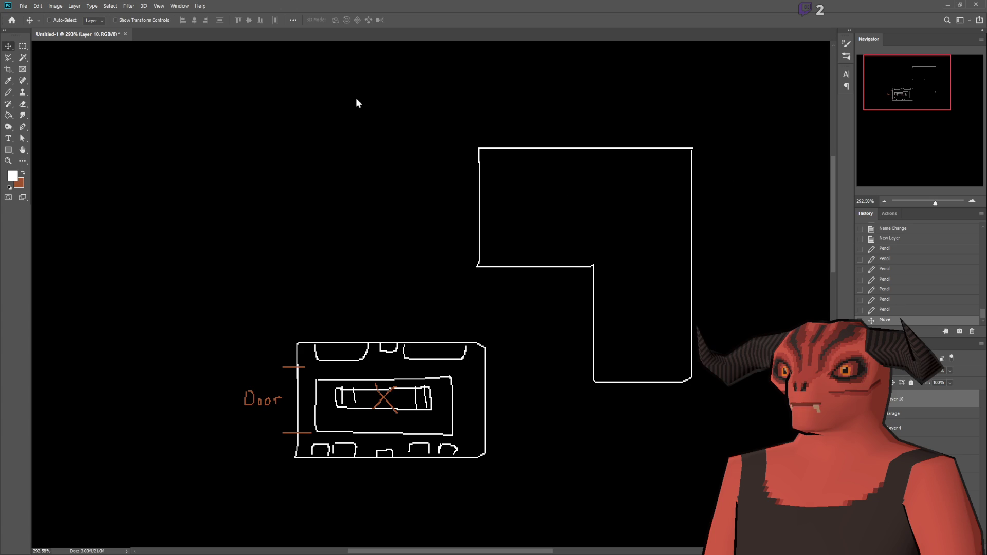
# Try a box below the L outline and a horizontal line across it, undoing both
pyautogui.press('m')
pyautogui.press('b')
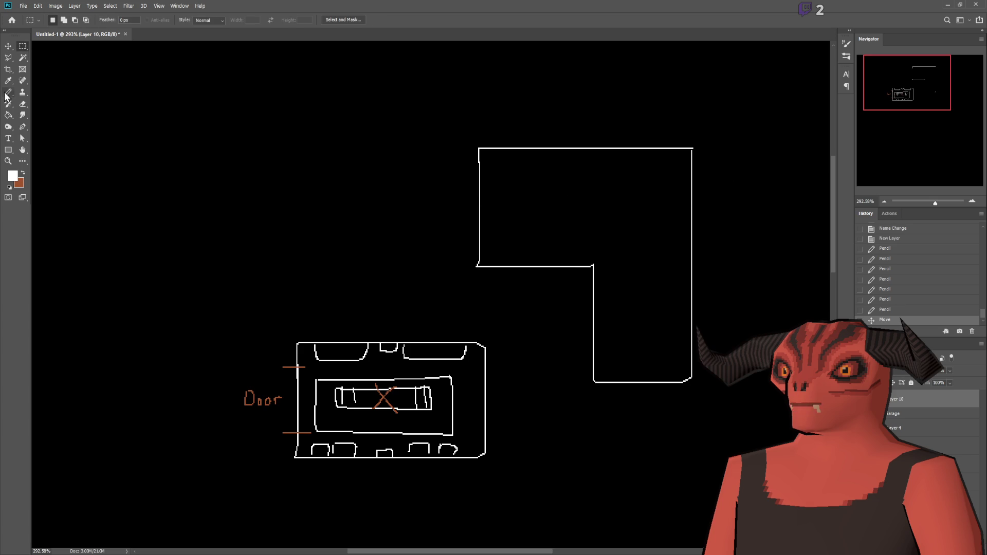
pyautogui.moveTo(589, 195); pyautogui.dragTo(510, 183)
pyautogui.scroll(2, 510, 184)
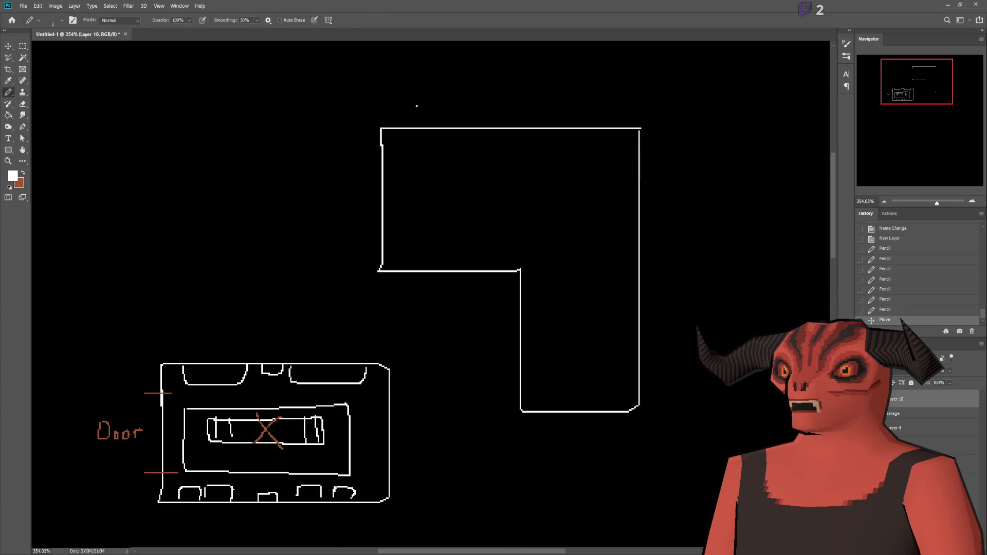
pyautogui.scroll(1, 404, 183)
pyautogui.scroll(4, 686, 186)
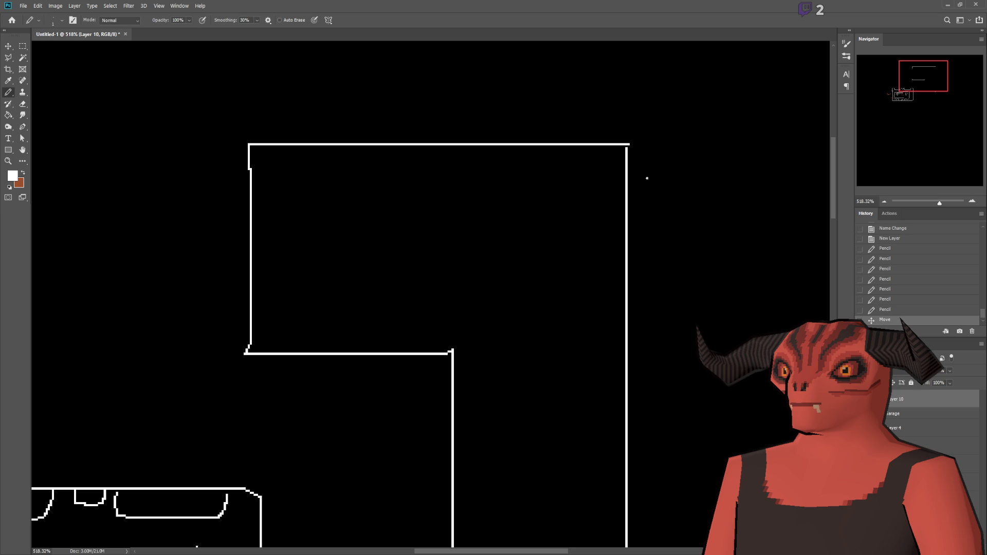
pyautogui.scroll(-3, 577, 165)
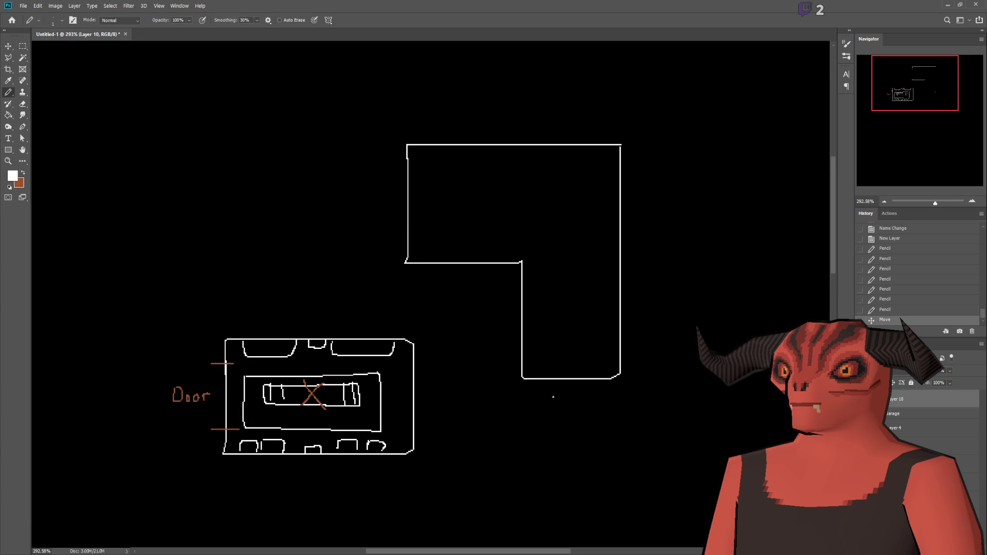
pyautogui.moveTo(523, 379)
pyautogui.mouseDown()
pyautogui.moveTo(522, 459)
pyautogui.moveTo(623, 462)
pyautogui.moveTo(624, 368)
pyautogui.mouseUp()
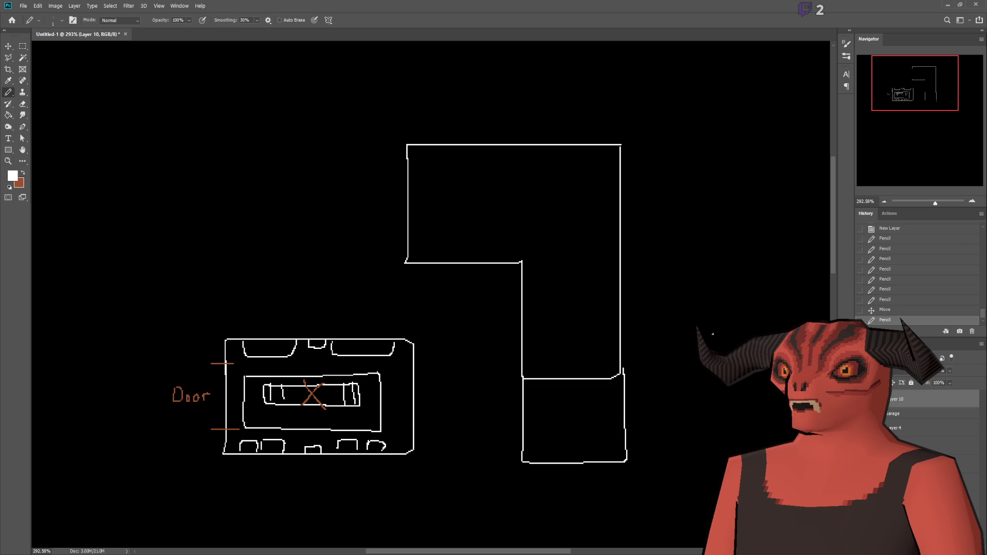
pyautogui.hotkey('ctrl', 'z')
pyautogui.hotkey('ctrl', 'z')
pyautogui.hotkey('ctrl', 'shift', 'z')
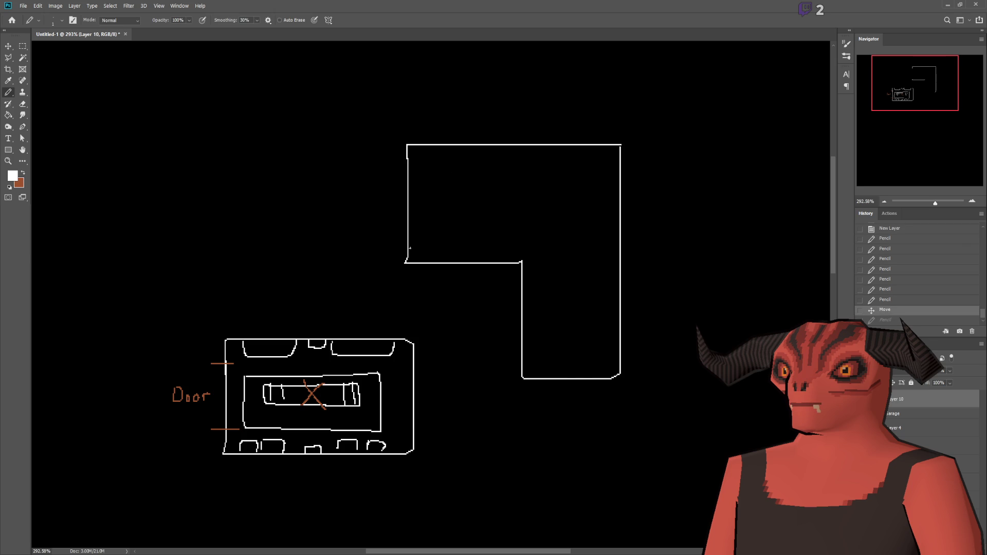
pyautogui.moveTo(412, 181); pyautogui.dragTo(616, 181)
pyautogui.hotkey('ctrl', 'z')
pyautogui.scroll(-3, 463, 196)
pyautogui.scroll(4, 260, 221)
# Move the L-shaped outline up and left and fine-tune its position
pyautogui.press('v')
pyautogui.moveTo(582, 205)
pyautogui.mouseDown()
pyautogui.moveTo(584, 190)
pyautogui.moveTo(557, 194)
pyautogui.mouseUp()
pyautogui.scroll(-2, 557, 194)
pyautogui.moveTo(486, 212); pyautogui.dragTo(618, 201)
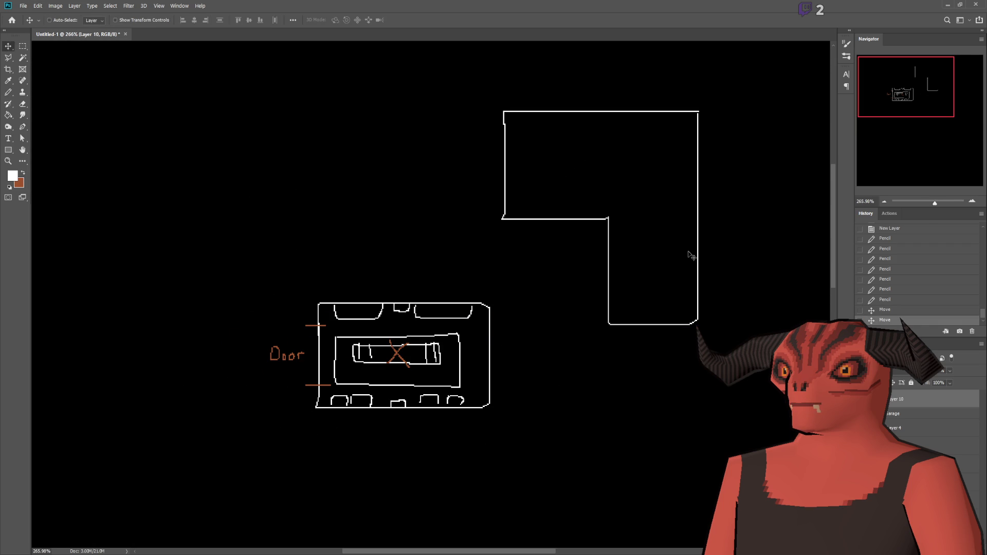
# Rename Layer 10 to 'Outside', then switch to Godot
pyautogui.doubleClick(900, 399)
pyautogui.write('Outside')
pyautogui.press('Return')
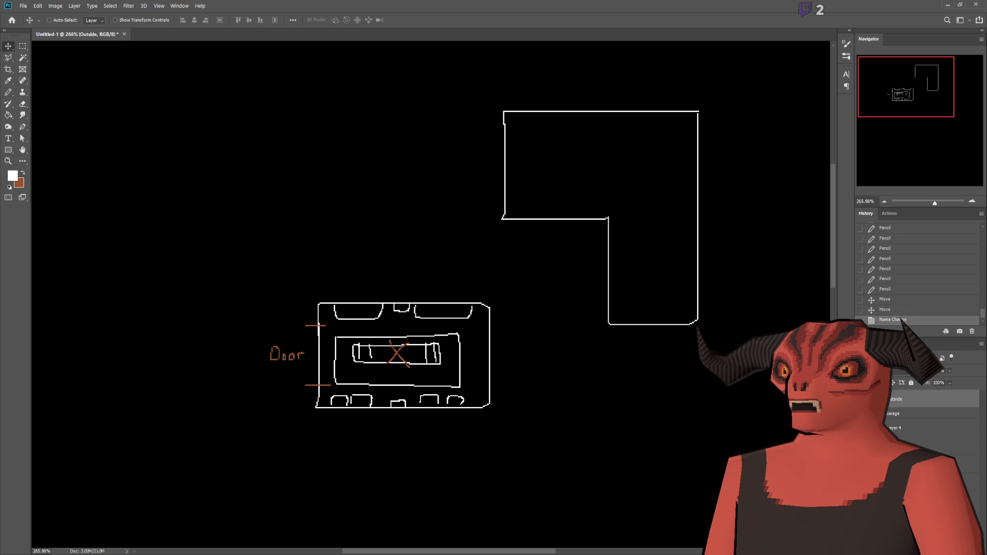
pyautogui.hotkey('alt', 'Tab')
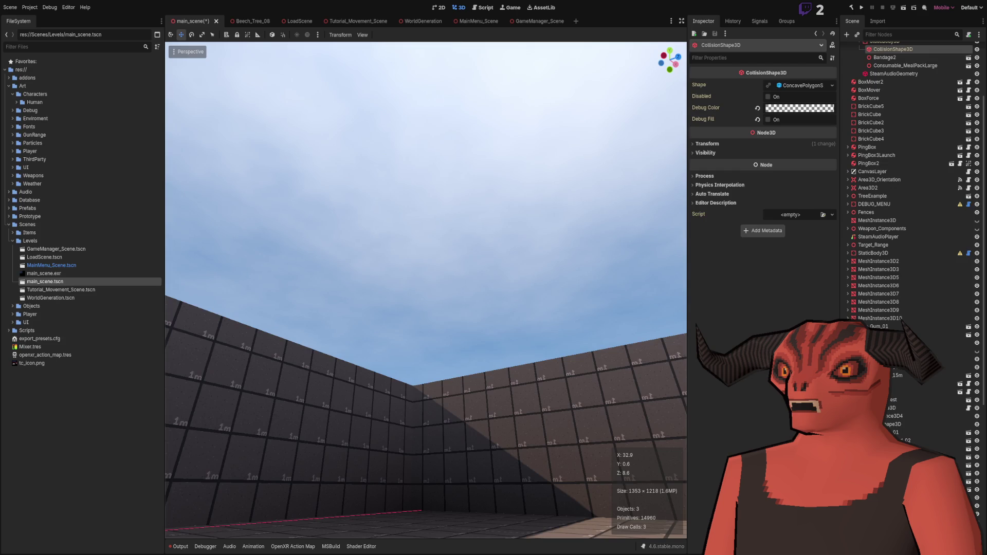
# Back in Photoshop, pencil a small rectangle above the garage sketch
pyautogui.hotkey('alt', 'Tab')
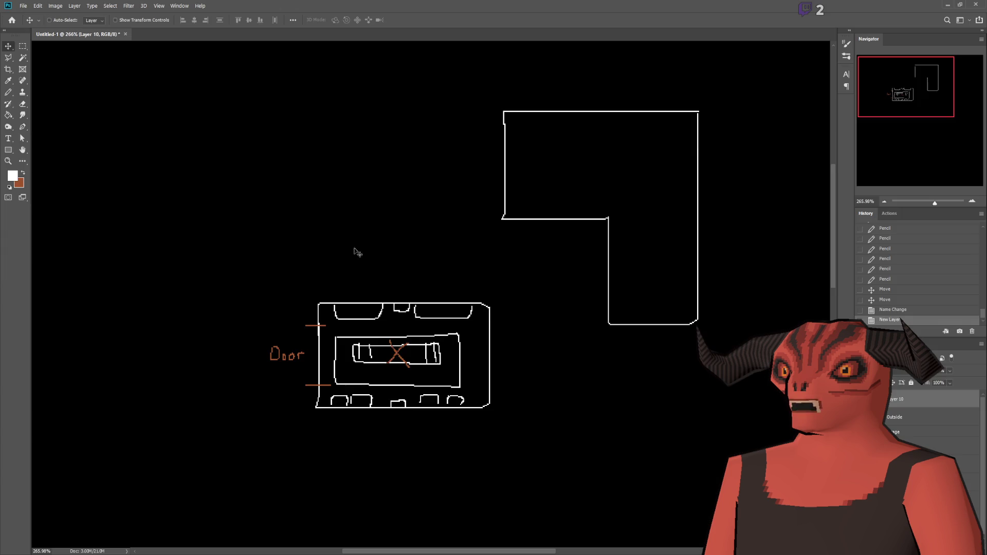
pyautogui.click(8, 93)
pyautogui.scroll(6, 360, 280)
pyautogui.moveTo(351, 191)
pyautogui.mouseDown()
pyautogui.moveTo(348, 243)
pyautogui.moveTo(485, 265)
pyautogui.moveTo(491, 165)
pyautogui.moveTo(344, 155)
pyautogui.moveTo(342, 205)
pyautogui.mouseUp()
# Rename the new rectangle's layer to 'overworldMap'
pyautogui.doubleClick(897, 399)
pyautogui.press('BackSpace')
pyautogui.write('erworldMap')
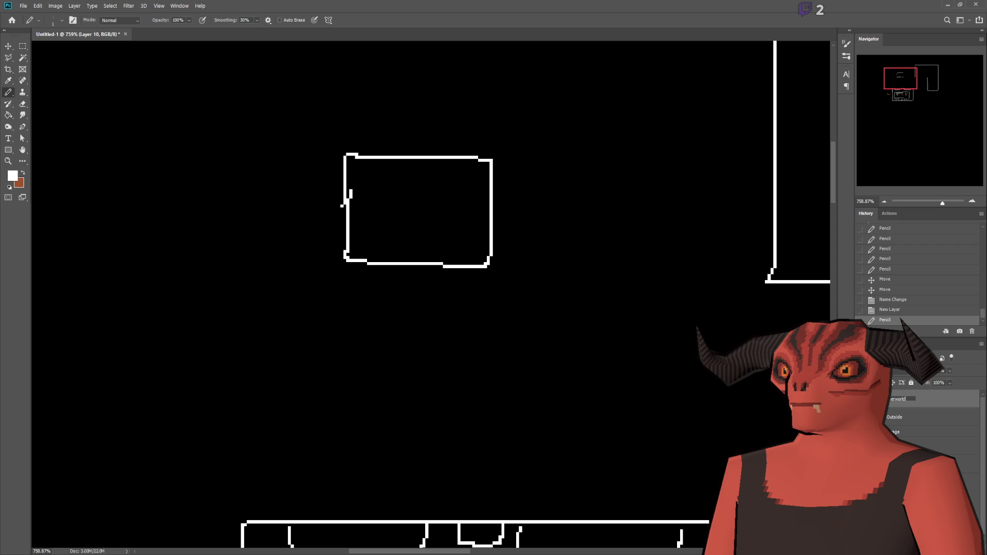
pyautogui.press('Return')
pyautogui.scroll(-5, 480, 282)
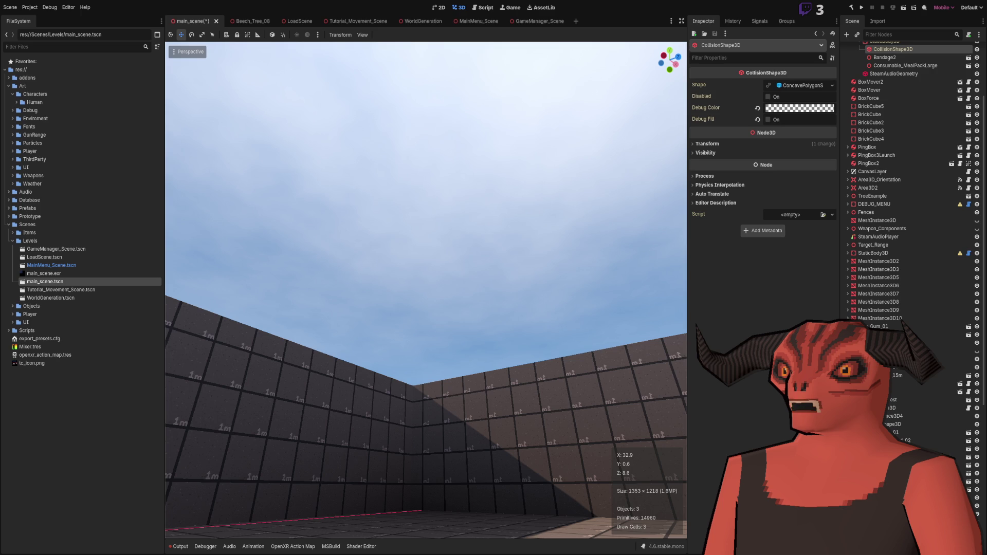
# Flip briefly between Photoshop and Godot, ending back on the Photoshop floor plan
pyautogui.hotkey('alt', 'Tab')
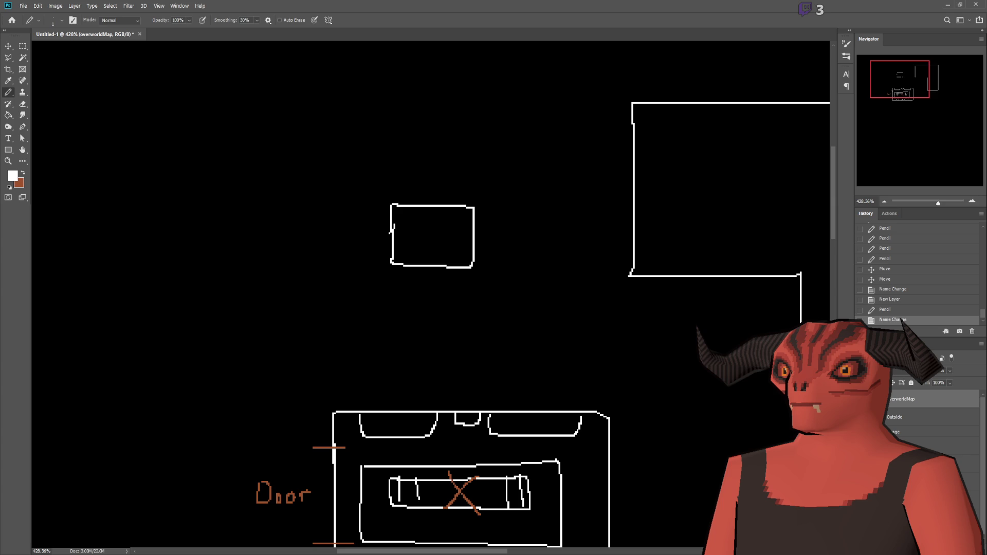
pyautogui.hotkey('alt', 'Tab')
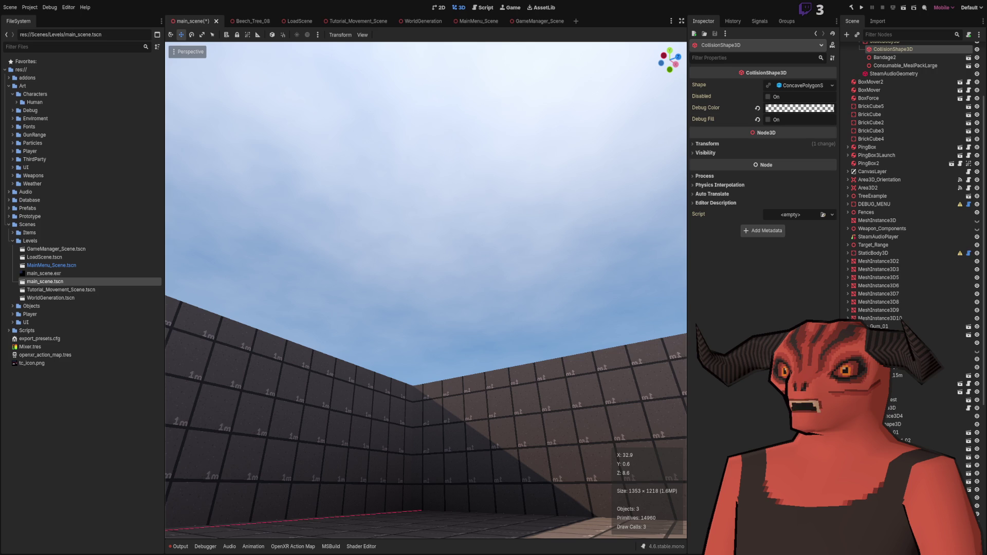
pyautogui.hotkey('alt', 'Tab')
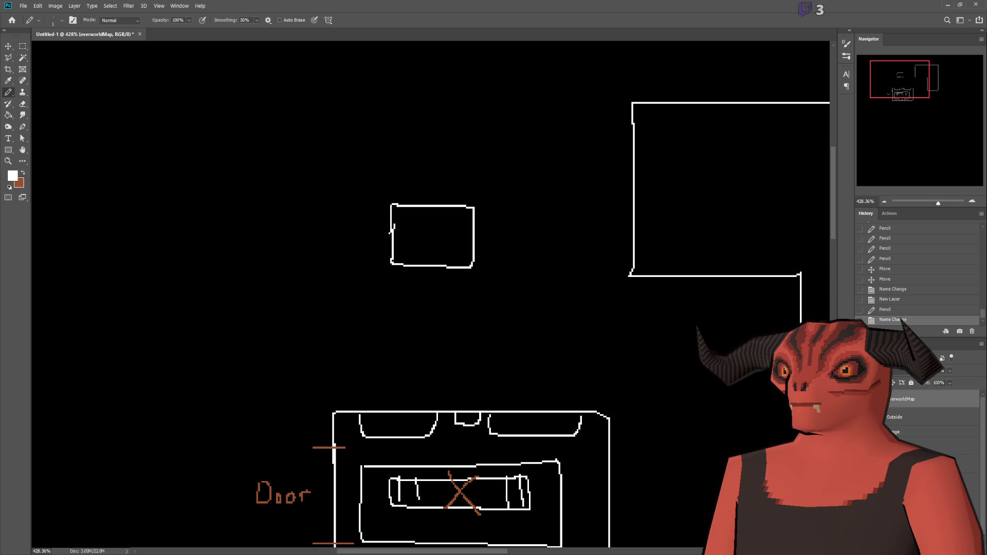
# Add a new layer above overworldMap and draw an upper-left room rectangle, undoing crooked lines
pyautogui.click(904, 399)
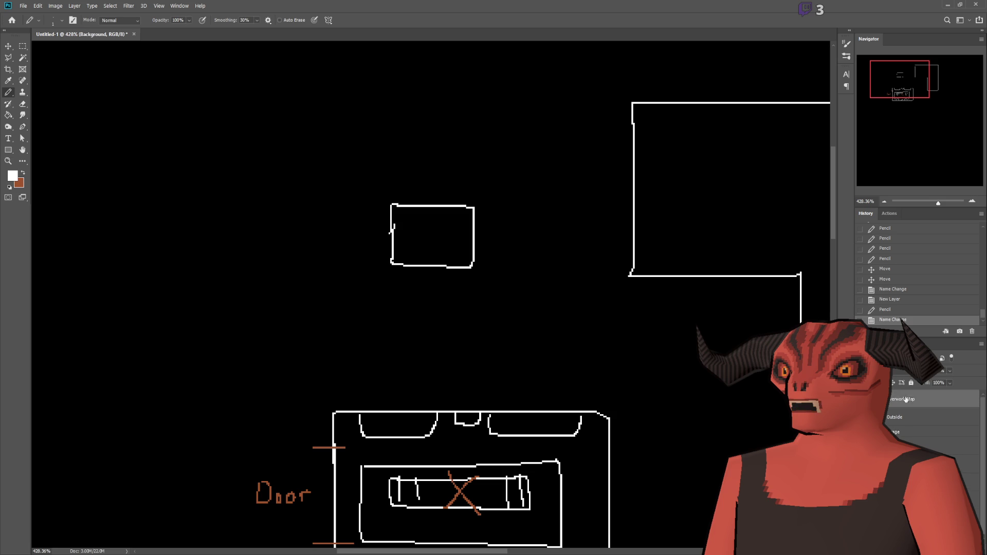
pyautogui.hotkey('ctrl', 'shift', 'alt', 'n')
pyautogui.scroll(3, 174, 231)
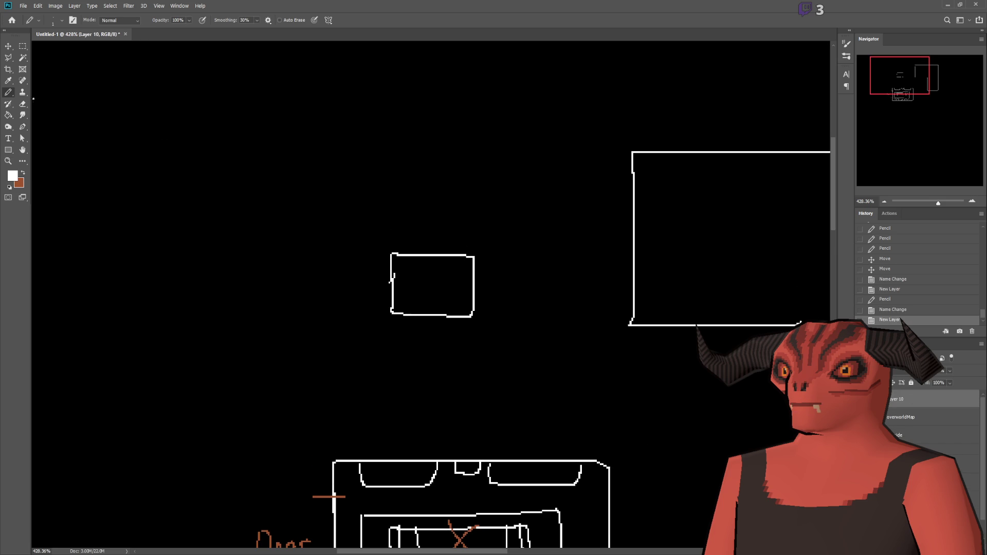
pyautogui.moveTo(243, 145); pyautogui.dragTo(382, 144)
pyautogui.moveTo(381, 149)
pyautogui.mouseDown()
pyautogui.moveTo(381, 201)
pyautogui.moveTo(200, 207)
pyautogui.moveTo(201, 141)
pyautogui.moveTo(235, 140)
pyautogui.mouseUp()
pyautogui.moveTo(235, 141)
pyautogui.mouseDown()
pyautogui.moveTo(198, 218)
pyautogui.moveTo(193, 326)
pyautogui.mouseUp()
pyautogui.hotkey('ctrl', 'z')
# Pencil more room rectangles on the left, beside the top-left box, and in the middle row
pyautogui.moveTo(132, 245)
pyautogui.mouseDown()
pyautogui.moveTo(221, 245)
pyautogui.moveTo(233, 338)
pyautogui.moveTo(131, 349)
pyautogui.moveTo(127, 246)
pyautogui.mouseUp()
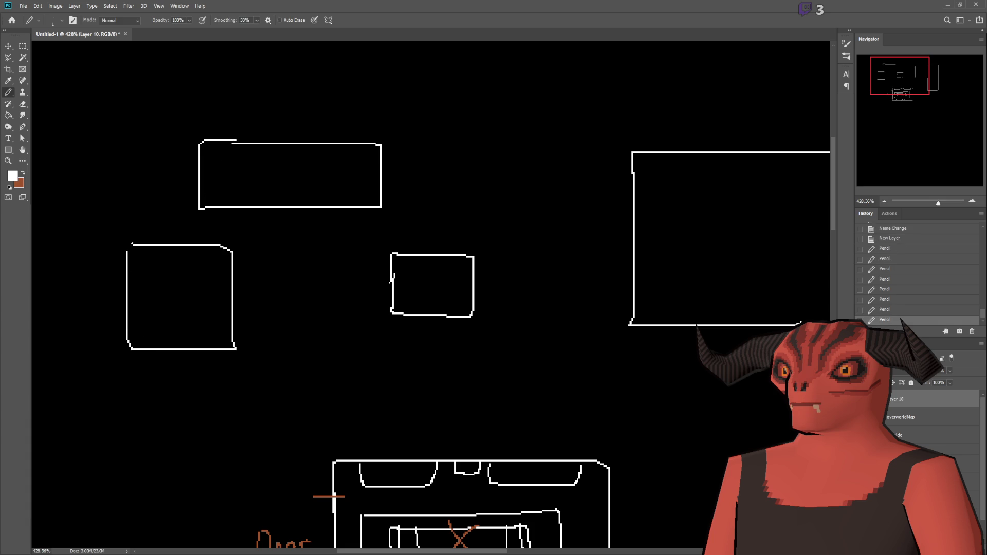
pyautogui.moveTo(278, 245)
pyautogui.mouseDown()
pyautogui.moveTo(277, 356)
pyautogui.moveTo(335, 277)
pyautogui.moveTo(298, 253)
pyautogui.mouseUp()
pyautogui.moveTo(452, 128)
pyautogui.mouseDown()
pyautogui.moveTo(555, 123)
pyautogui.moveTo(565, 201)
pyautogui.moveTo(430, 206)
pyautogui.moveTo(416, 124)
pyautogui.mouseUp()
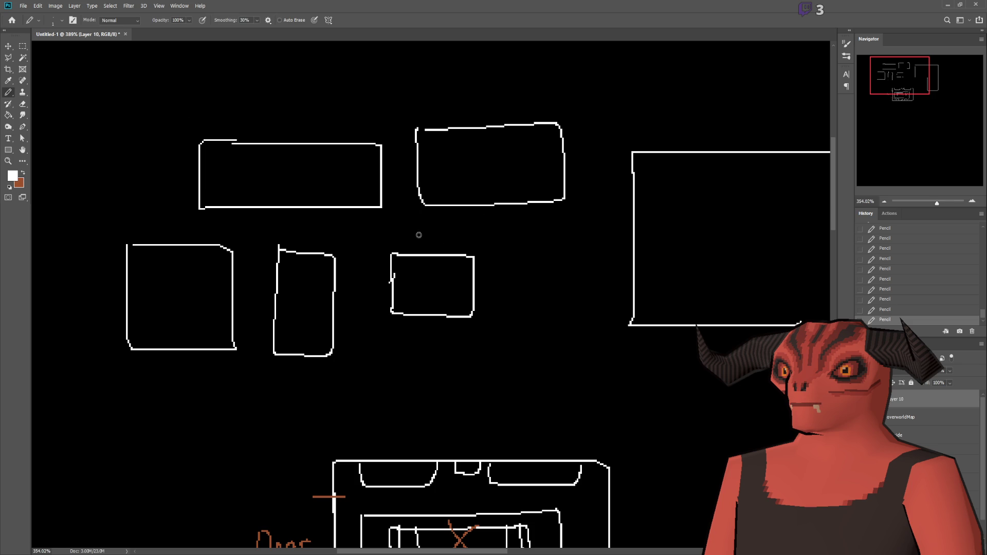
pyautogui.hscroll(-3, 238, 203)
pyautogui.scroll(2, 242, 203)
pyautogui.moveTo(209, 149)
pyautogui.mouseDown()
pyautogui.moveTo(349, 150)
pyautogui.moveTo(342, 225)
pyautogui.moveTo(204, 236)
pyautogui.moveTo(211, 150)
pyautogui.mouseUp()
pyautogui.moveTo(178, 283)
pyautogui.mouseDown()
pyautogui.moveTo(270, 279)
pyautogui.moveTo(273, 414)
pyautogui.moveTo(179, 419)
pyautogui.moveTo(178, 284)
pyautogui.mouseUp()
pyautogui.scroll(-3, 178, 284)
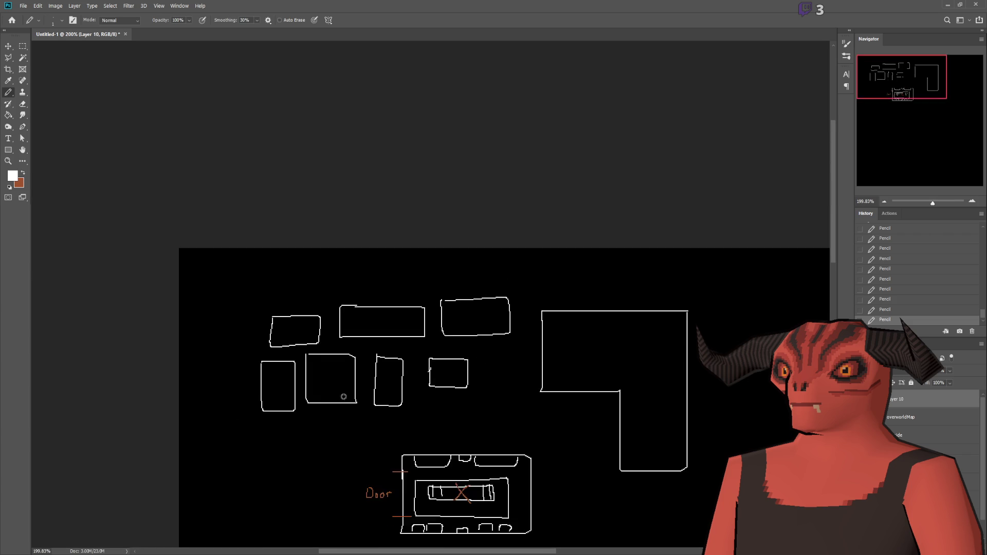
pyautogui.scroll(1, 88, 412)
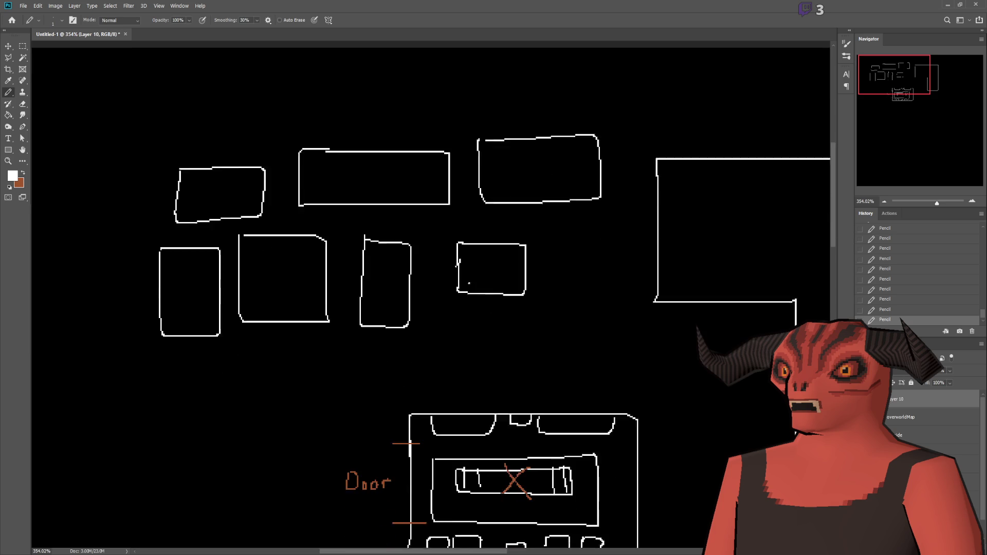
# Zoom the Untitled-1 canvas to about 266% to view the whole room sketch
pyautogui.scroll(-2, 502, 249)
pyautogui.scroll(-5, 502, 249)
pyautogui.scroll(3, 632, 206)
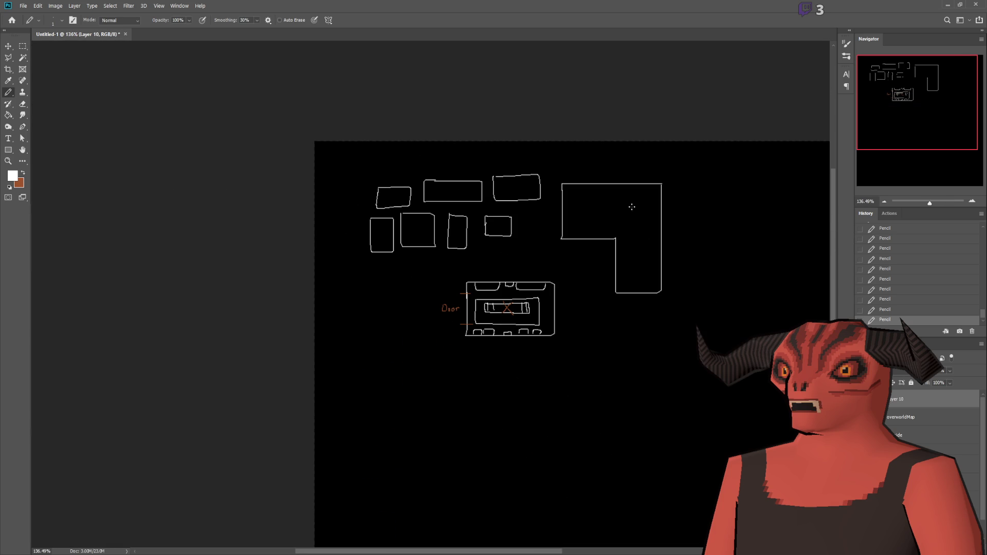
pyautogui.scroll(3, 584, 193)
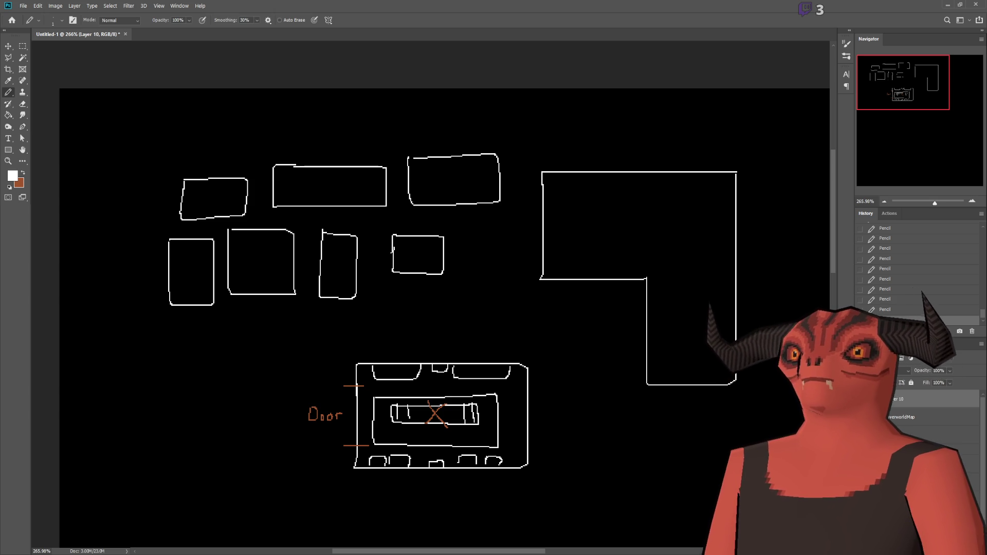
# Switch from Photoshop to the Godot editor
pyautogui.hotkey('alt', 'Tab')
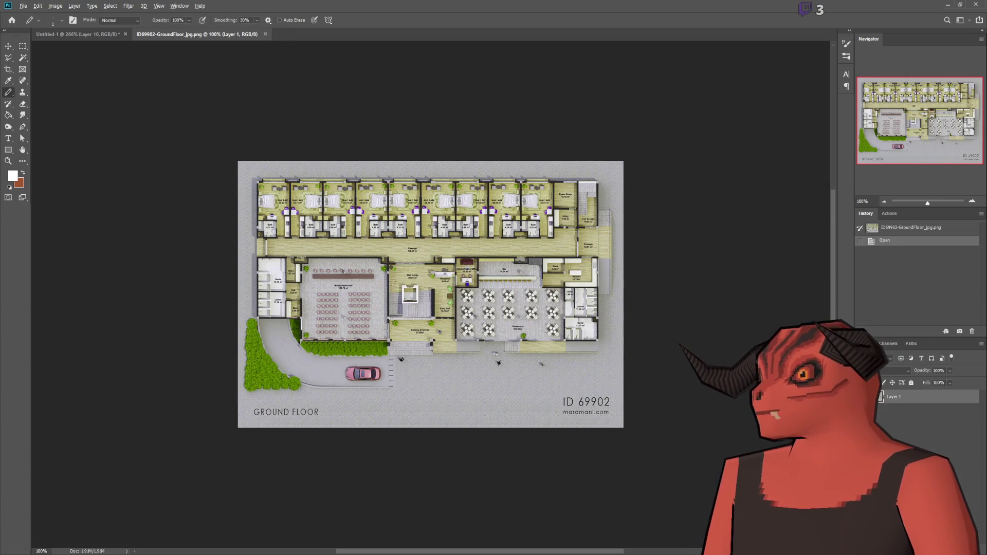
# Zoom into the GroundFloor reference plan and trial-circle its unit rows, undoing each loop
pyautogui.scroll(5, 346, 303)
pyautogui.scroll(-4, 347, 304)
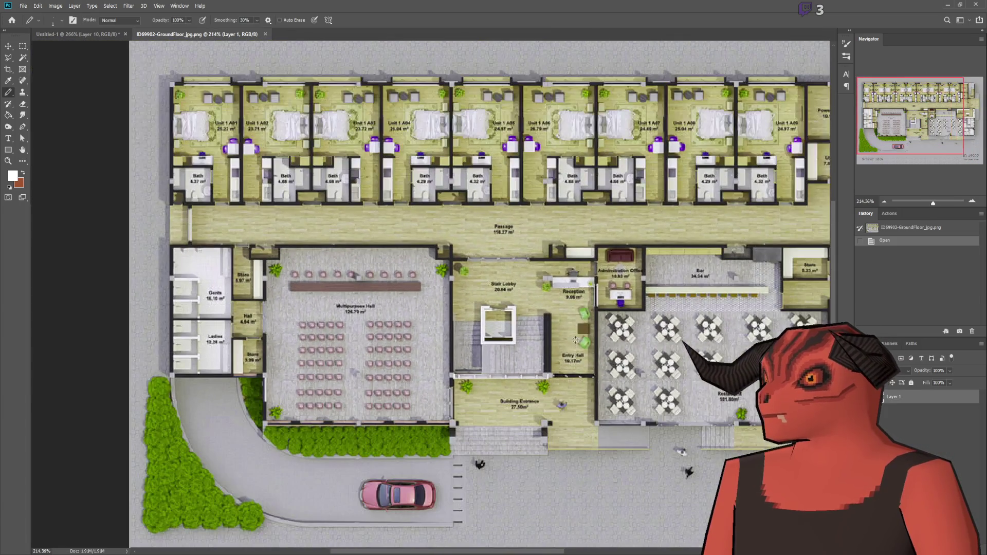
pyautogui.scroll(1, 347, 303)
pyautogui.moveTo(915, 128); pyautogui.dragTo(921, 118)
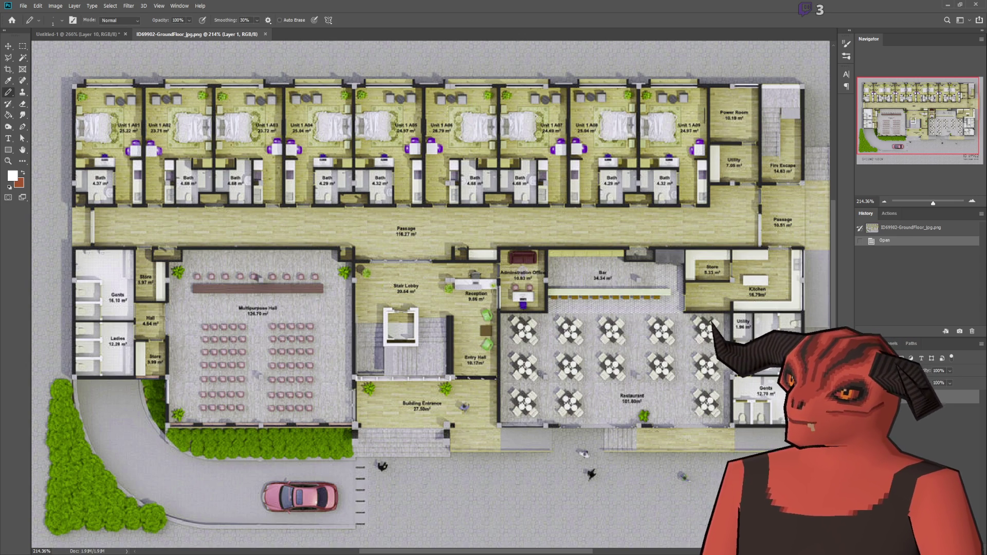
pyautogui.scroll(2, 431, 294)
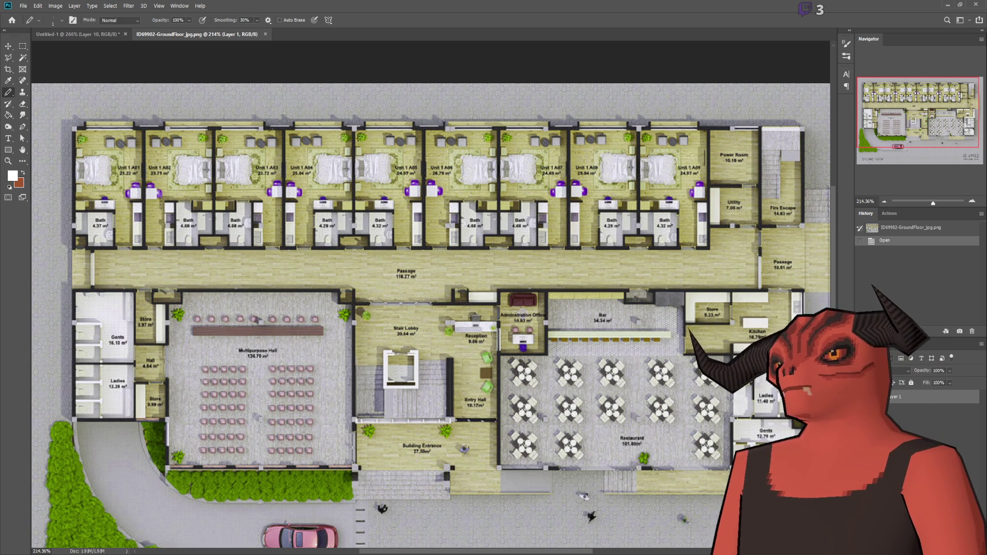
pyautogui.moveTo(164, 90)
pyautogui.mouseDown()
pyautogui.moveTo(197, 216)
pyautogui.moveTo(324, 239)
pyautogui.mouseUp()
pyautogui.moveTo(480, 216)
pyautogui.mouseDown()
pyautogui.moveTo(765, 154)
pyautogui.moveTo(563, 192)
pyautogui.mouseUp()
pyautogui.hotkey('ctrl', 'z')
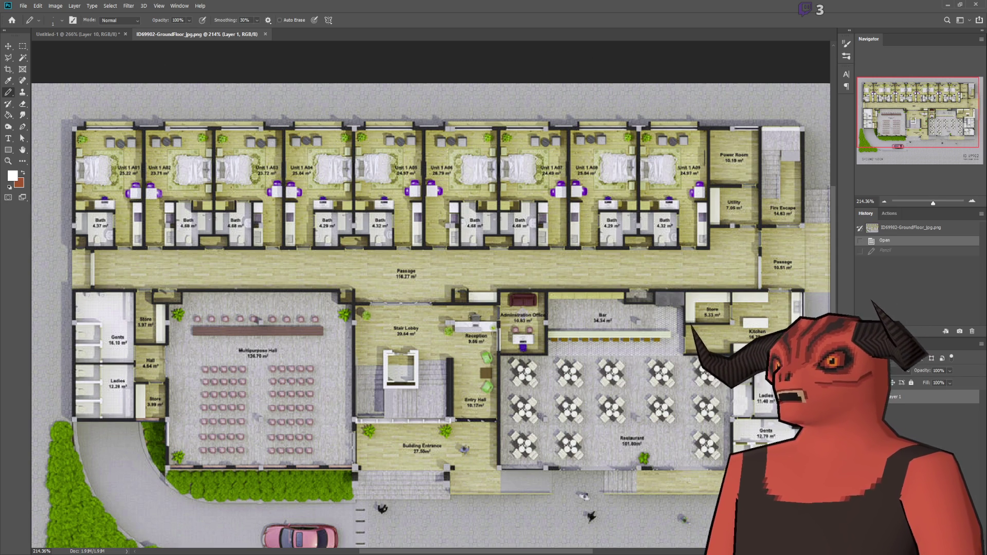
pyautogui.moveTo(123, 181)
pyautogui.mouseDown()
pyautogui.moveTo(629, 194)
pyautogui.moveTo(605, 262)
pyautogui.moveTo(135, 251)
pyautogui.moveTo(112, 183)
pyautogui.moveTo(623, 226)
pyautogui.moveTo(426, 241)
pyautogui.moveTo(596, 212)
pyautogui.mouseUp()
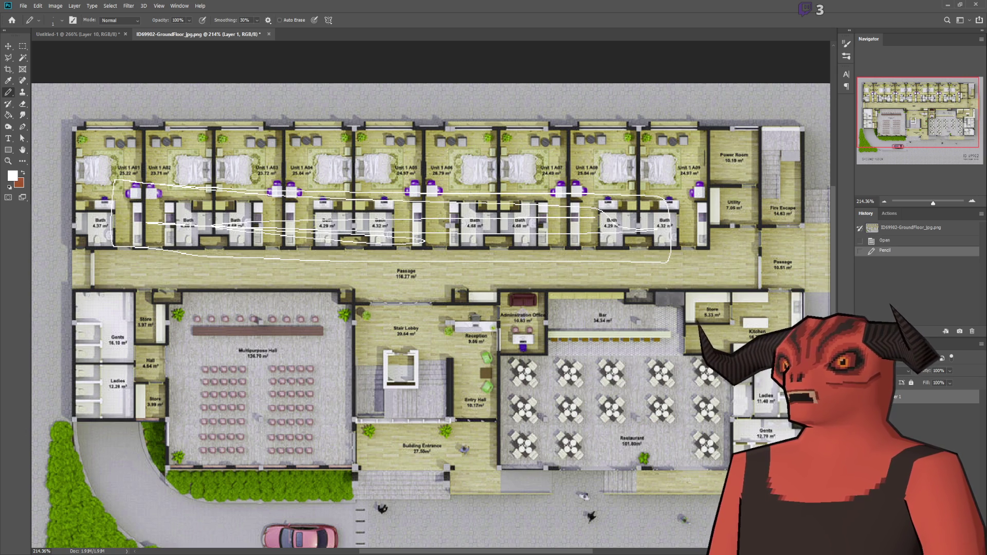
pyautogui.hotkey('ctrl', 'z')
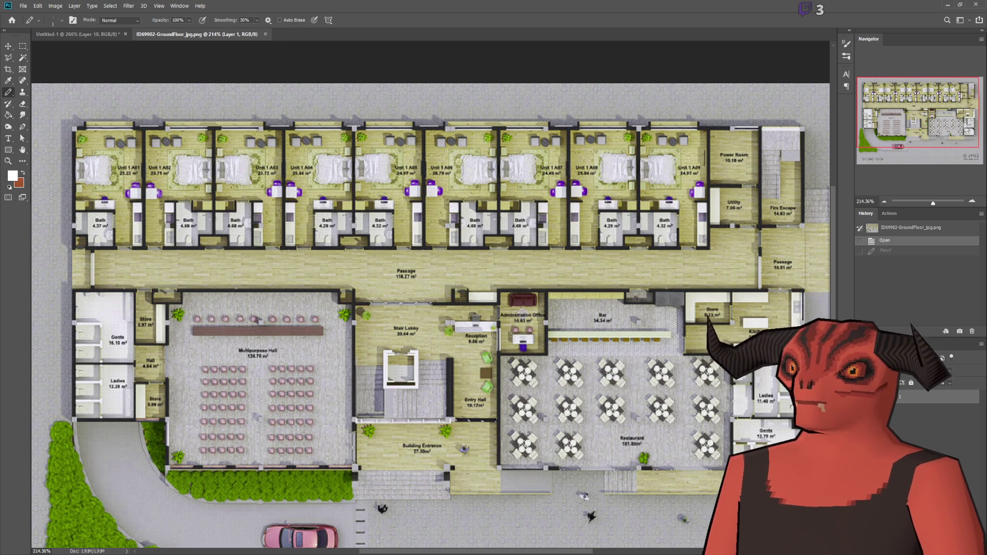
# Loop the left washrooms and the passage and kitchen area, undo both, and close the reference image
pyautogui.moveTo(53, 277)
pyautogui.mouseDown()
pyautogui.moveTo(142, 315)
pyautogui.moveTo(129, 445)
pyautogui.moveTo(48, 352)
pyautogui.moveTo(54, 278)
pyautogui.mouseUp()
pyautogui.moveTo(702, 250)
pyautogui.mouseDown()
pyautogui.moveTo(842, 309)
pyautogui.moveTo(799, 221)
pyautogui.moveTo(704, 299)
pyautogui.mouseUp()
pyautogui.scroll(-3, 704, 299)
pyautogui.scroll(3, 704, 300)
pyautogui.hotkey('ctrl', 'z')
pyautogui.hotkey('ctrl', 'z')
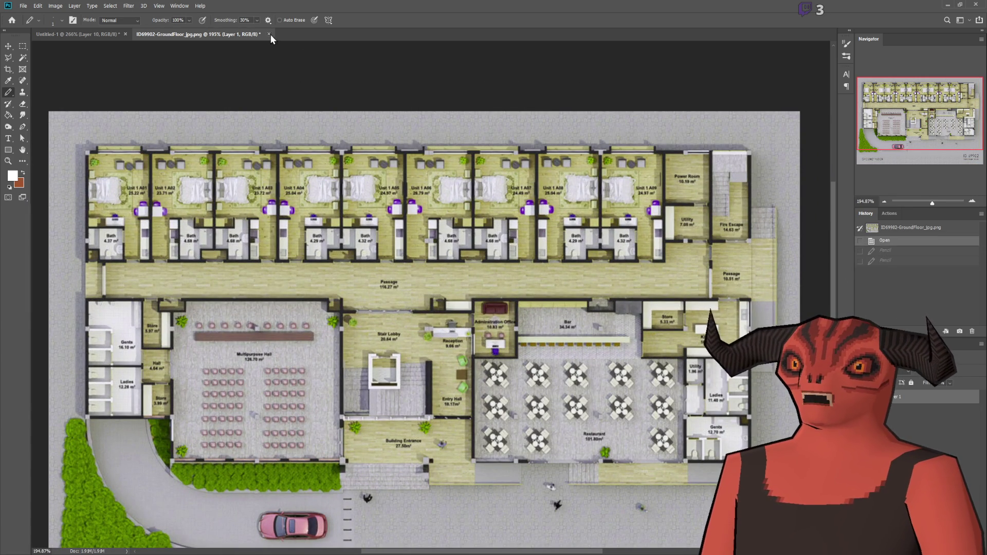
pyautogui.click(268, 34)
# On new Layer 11, pencil a rounded rectangle room outline below and right of the Garage plan
pyautogui.scroll(1, 367, 376)
pyautogui.scroll(-3, 367, 376)
pyautogui.scroll(2, 277, 152)
pyautogui.scroll(-1, 132, 173)
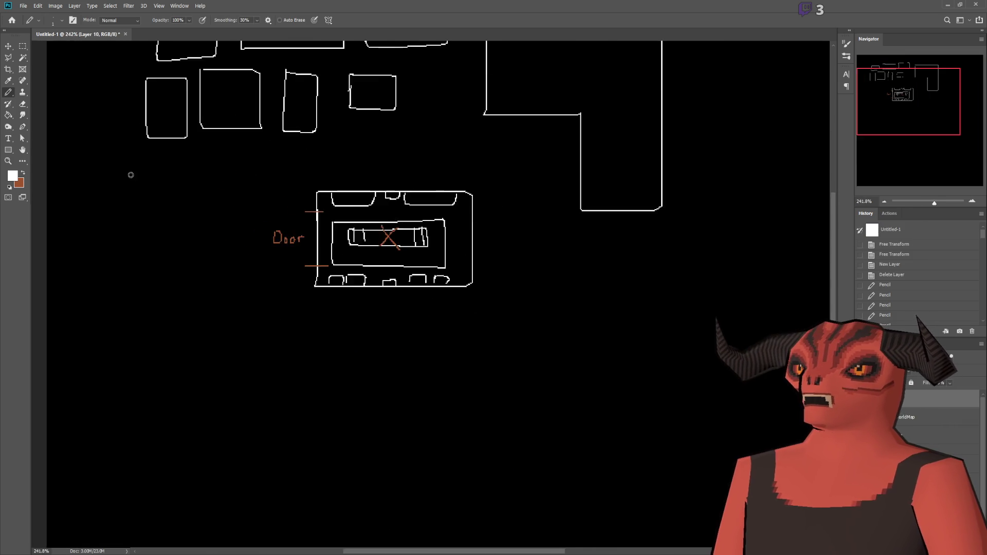
pyautogui.scroll(1, 282, 280)
pyautogui.scroll(-2, 305, 214)
pyautogui.scroll(2, 304, 216)
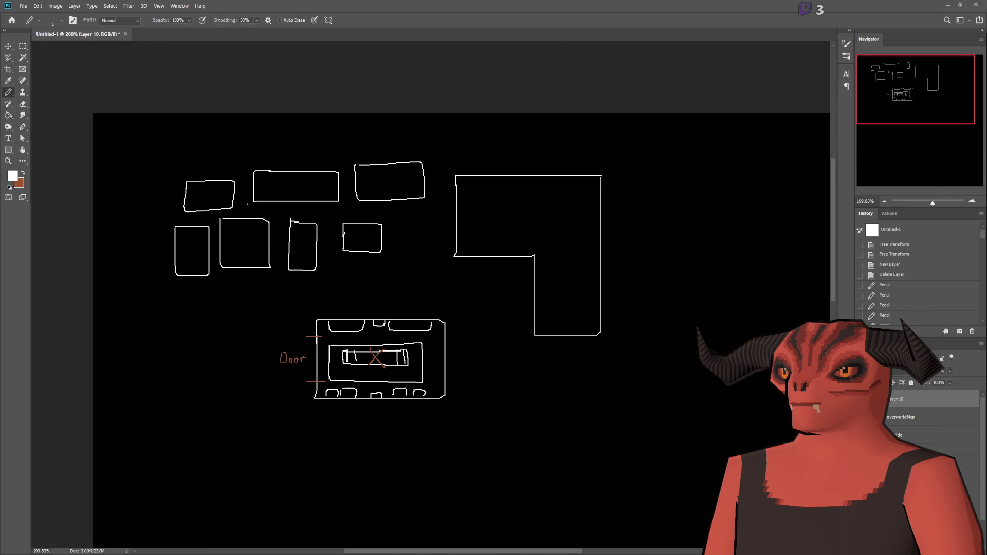
pyautogui.scroll(-3, 476, 363)
pyautogui.scroll(5, 695, 311)
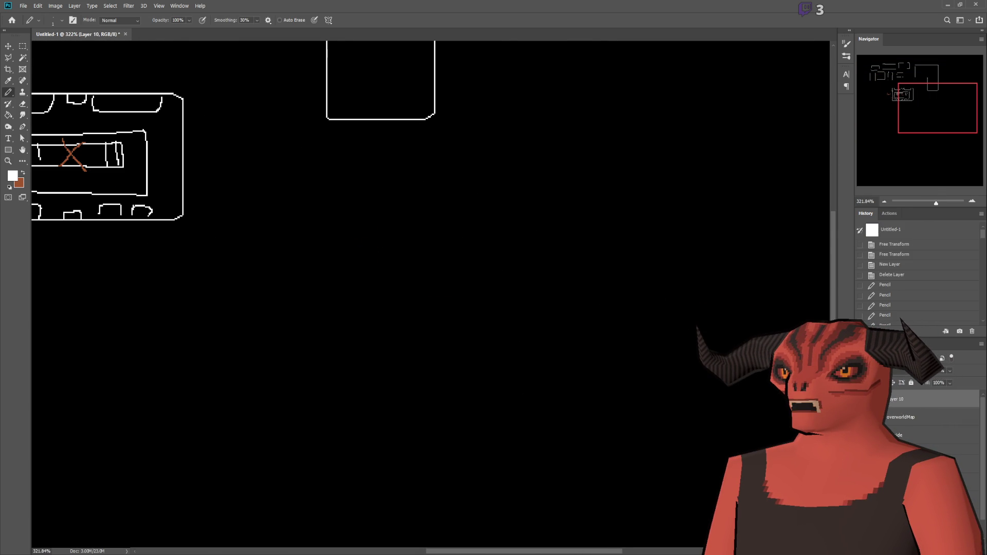
pyautogui.hotkey('ctrl', 'shift', 'alt', 'n')
pyautogui.scroll(-5, 529, 271)
pyautogui.scroll(6, 403, 289)
pyautogui.moveTo(317, 288)
pyautogui.mouseDown()
pyautogui.moveTo(531, 284)
pyautogui.moveTo(544, 377)
pyautogui.moveTo(432, 413)
pyautogui.moveTo(326, 405)
pyautogui.moveTo(320, 288)
pyautogui.mouseUp()
pyautogui.scroll(-5, 430, 304)
pyautogui.scroll(4, 383, 284)
pyautogui.scroll(3, 463, 335)
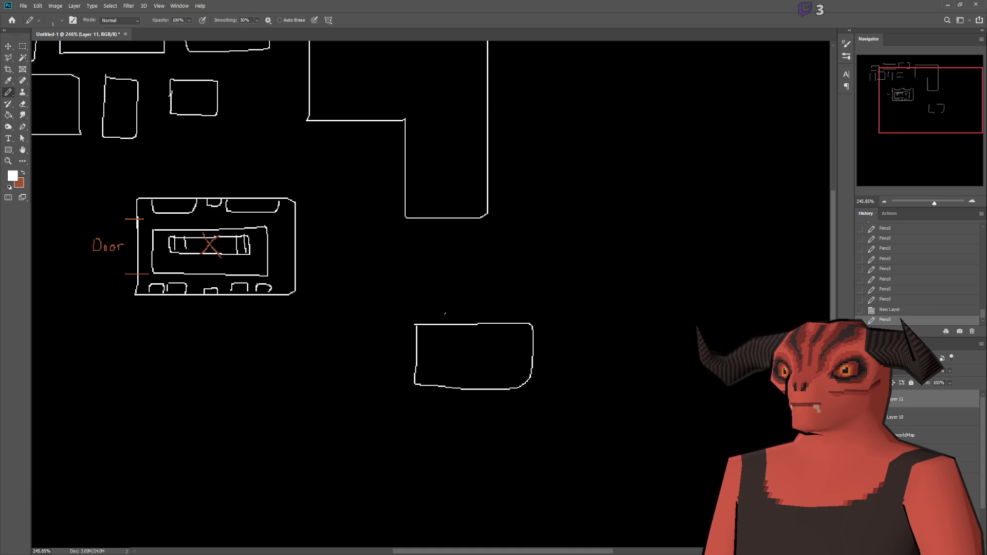
pyautogui.scroll(3, 483, 338)
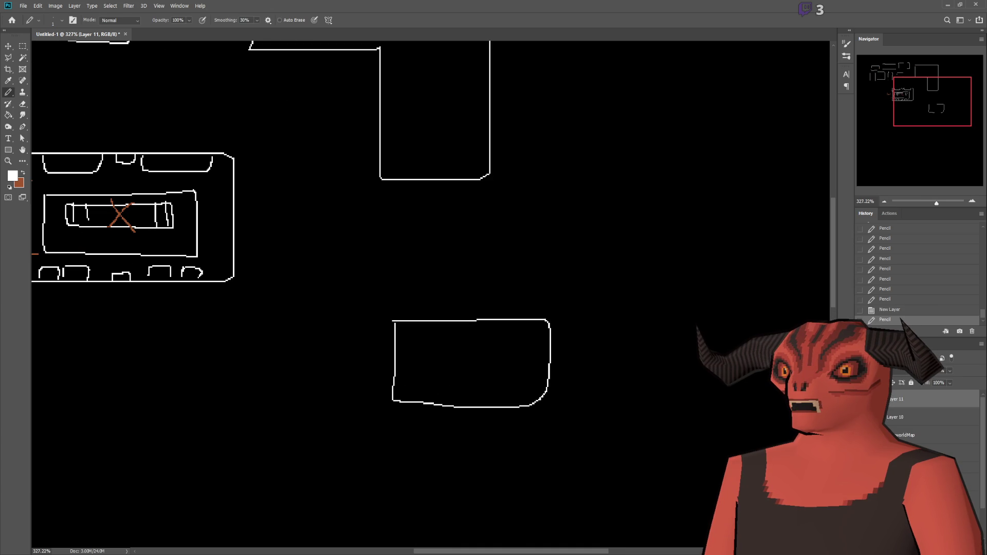
# Pencil two adjoining rooms on top of the large rounded room, with a door tick on their dividing wall
pyautogui.scroll(3, 415, 290)
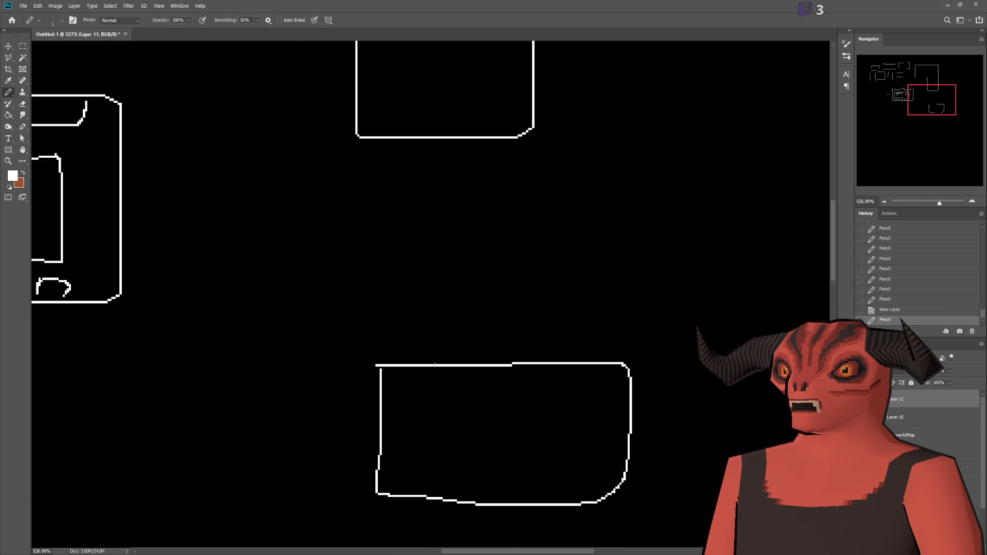
pyautogui.moveTo(436, 364)
pyautogui.mouseDown()
pyautogui.moveTo(429, 248)
pyautogui.moveTo(348, 248)
pyautogui.moveTo(330, 351)
pyautogui.mouseUp()
pyautogui.scroll(-5, 406, 355)
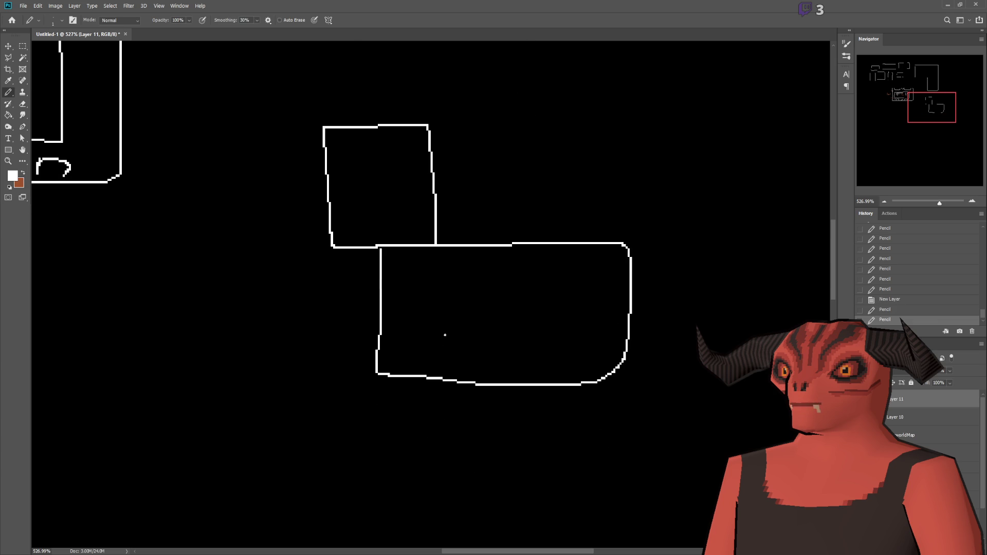
pyautogui.scroll(2, 444, 334)
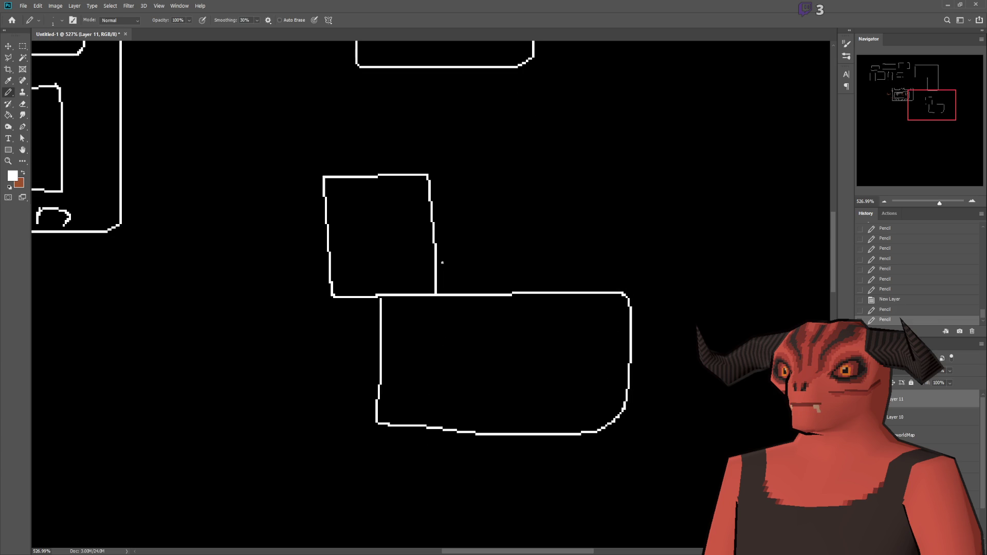
pyautogui.moveTo(475, 177); pyautogui.dragTo(502, 177)
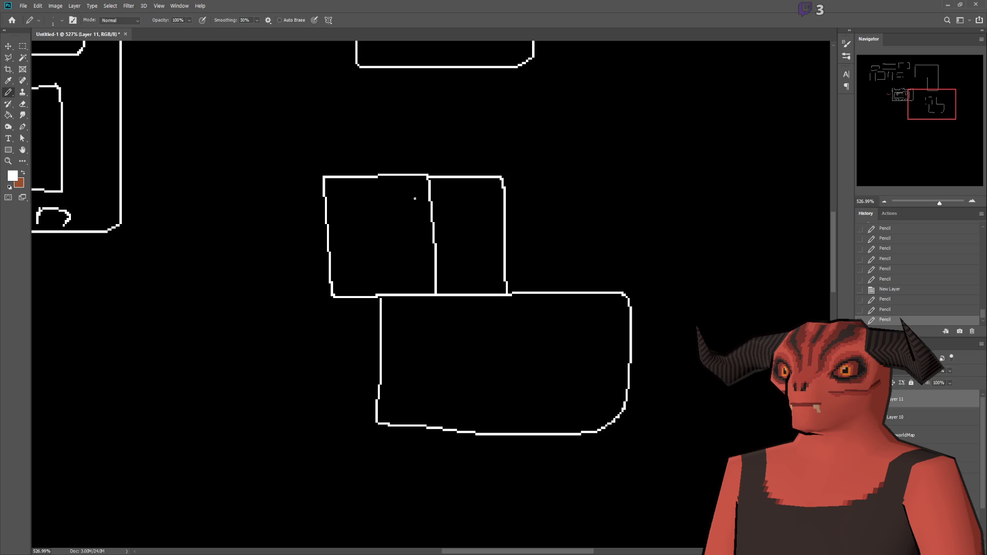
pyautogui.moveTo(424, 189); pyautogui.dragTo(434, 205)
# Outline another room attached to the left side of the large rounded room
pyautogui.scroll(4, 483, 290)
pyautogui.scroll(-3, 514, 288)
pyautogui.scroll(-1, 537, 286)
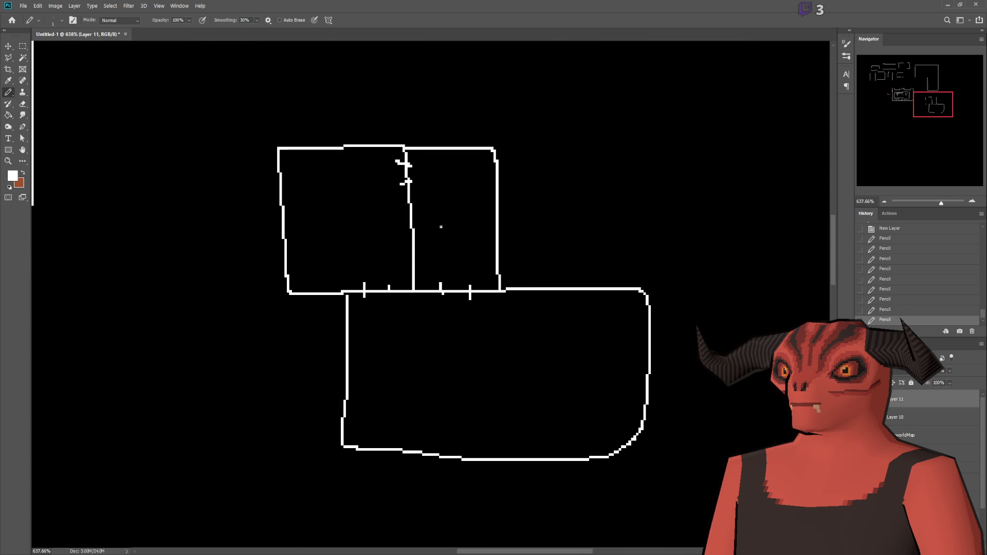
pyautogui.scroll(-5, 562, 214)
pyautogui.scroll(7, 605, 198)
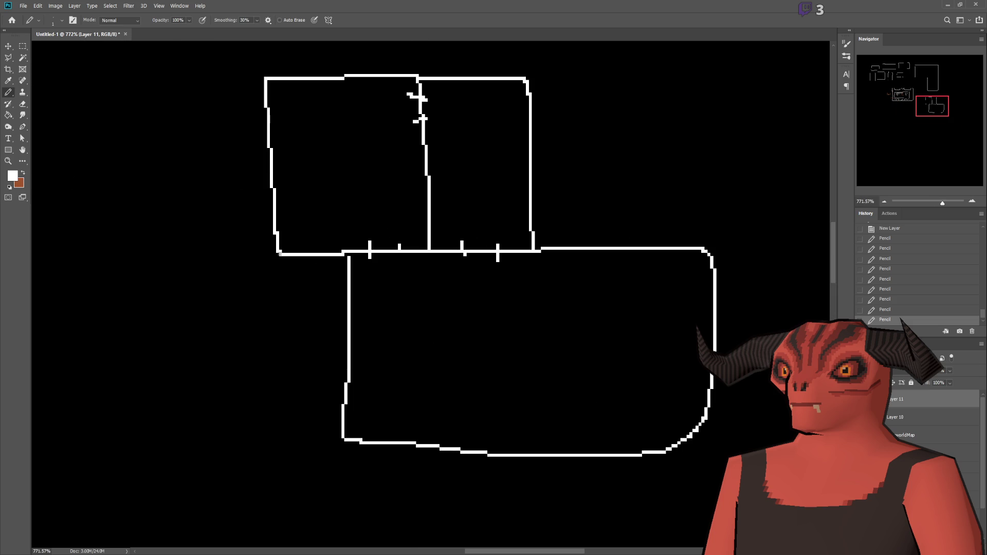
pyautogui.moveTo(257, 252)
pyautogui.mouseDown()
pyautogui.moveTo(236, 303)
pyautogui.moveTo(238, 452)
pyautogui.moveTo(352, 453)
pyautogui.mouseUp()
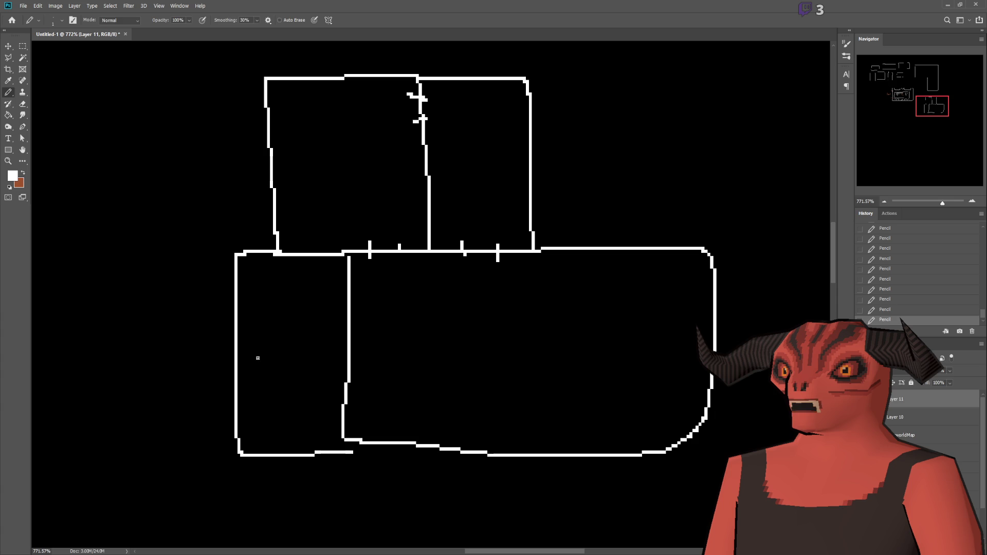
# Try a door mark beside the left room's wall, then undo the wobbly stroke
pyautogui.scroll(-1, 258, 358)
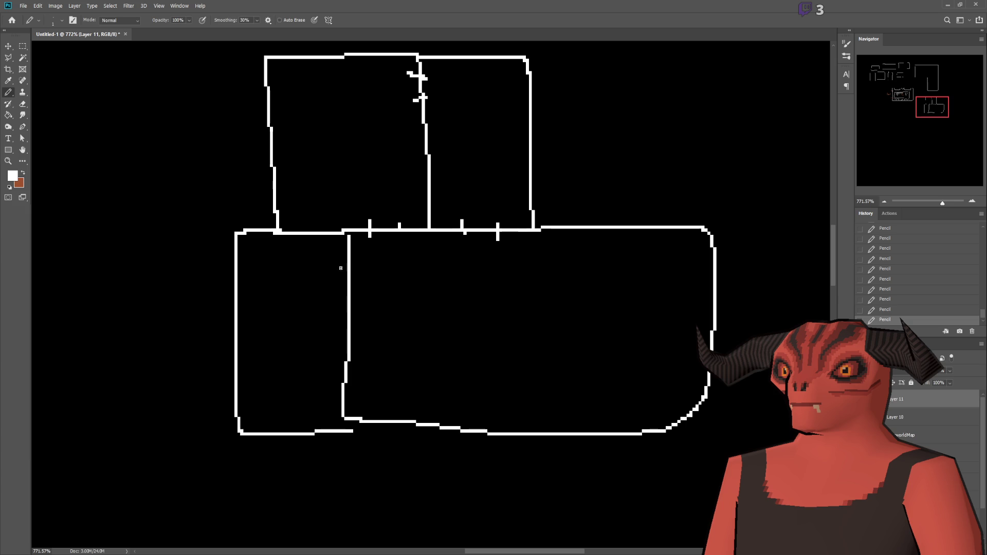
pyautogui.moveTo(340, 280); pyautogui.dragTo(358, 277)
pyautogui.hotkey('ctrl', 'z')
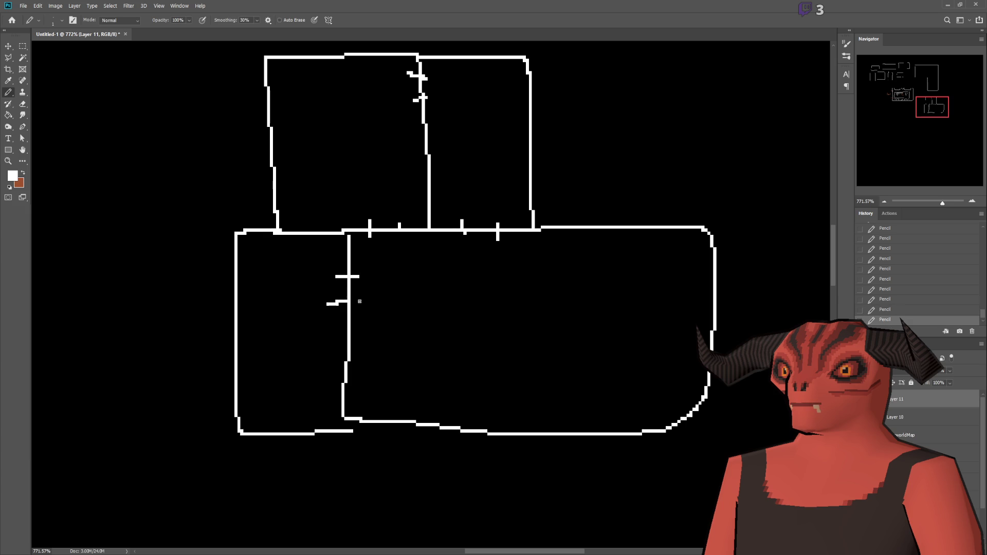
# Undo the doodled strokes in the large room, then extend a long corridor from its right wall
pyautogui.scroll(1, 359, 301)
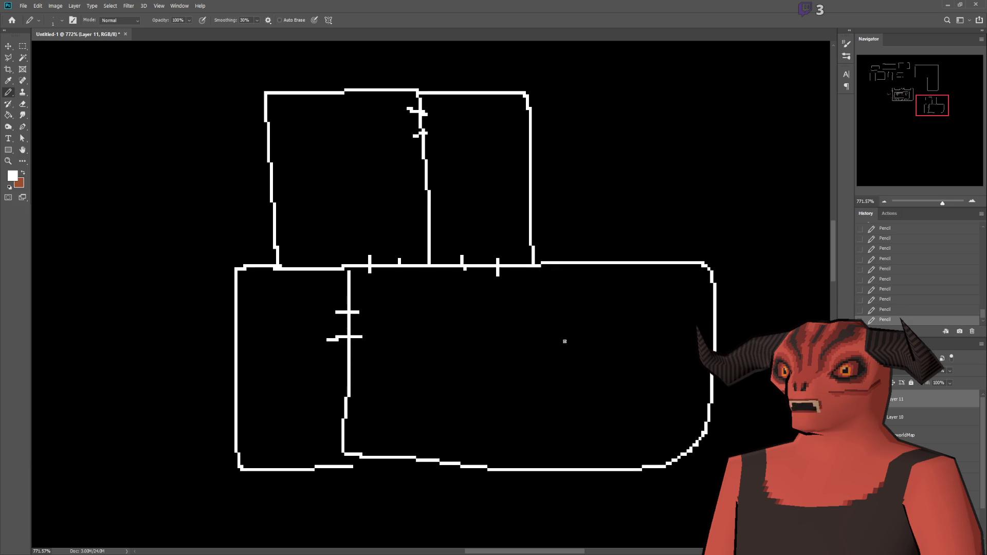
pyautogui.moveTo(521, 372)
pyautogui.mouseDown()
pyautogui.moveTo(546, 374)
pyautogui.moveTo(485, 297)
pyautogui.moveTo(489, 203)
pyautogui.moveTo(419, 315)
pyautogui.mouseUp()
pyautogui.moveTo(372, 198); pyautogui.dragTo(422, 315)
pyautogui.moveTo(514, 366)
pyautogui.mouseDown()
pyautogui.moveTo(401, 331)
pyautogui.moveTo(267, 325)
pyautogui.mouseUp()
pyautogui.moveTo(333, 332); pyautogui.dragTo(395, 259)
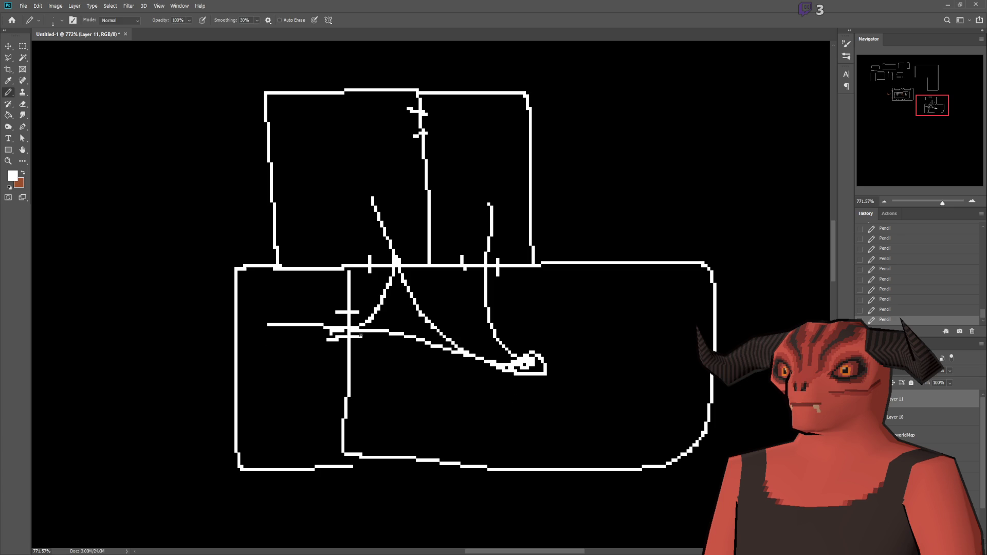
pyautogui.moveTo(359, 335); pyautogui.dragTo(484, 302)
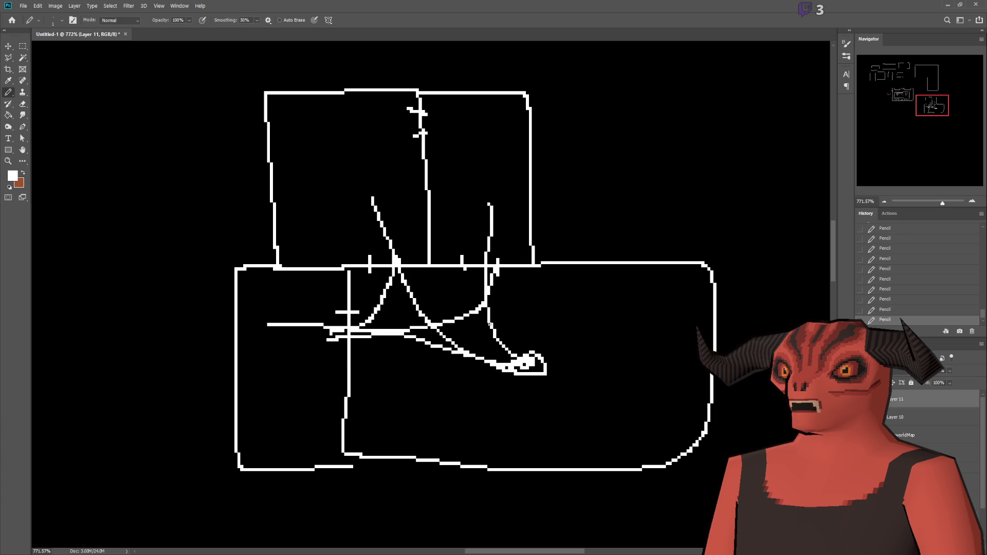
pyautogui.hotkey('ctrl', 'z')
pyautogui.hotkey('ctrl', 'z')
pyautogui.hotkey('ctrl', 'z')
pyautogui.hotkey('ctrl', 'z')
pyautogui.hotkey('ctrl', 'z')
pyautogui.hotkey('ctrl', 'z')
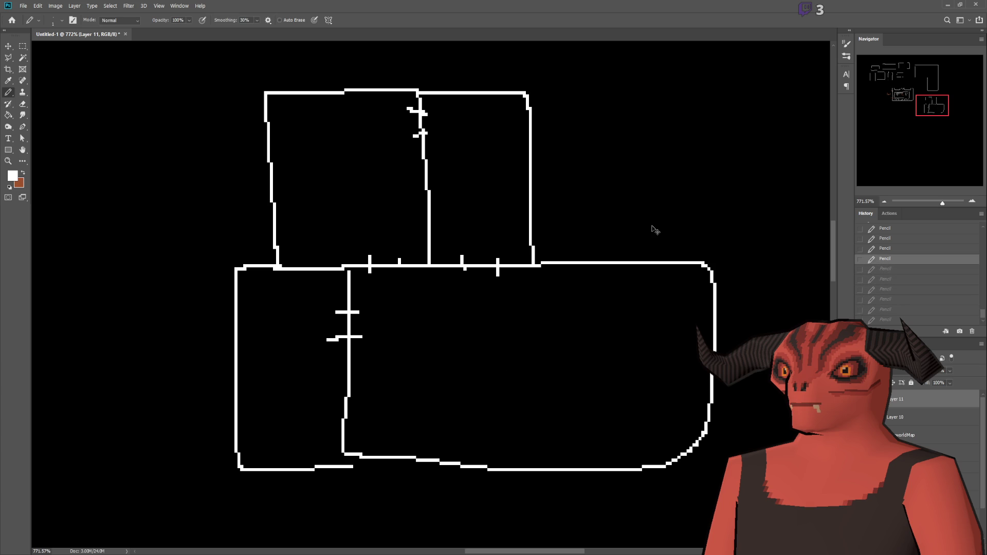
pyautogui.scroll(-3, 302, 286)
pyautogui.moveTo(488, 280)
pyautogui.mouseDown()
pyautogui.moveTo(740, 270)
pyautogui.moveTo(610, 337)
pyautogui.moveTo(486, 337)
pyautogui.mouseUp()
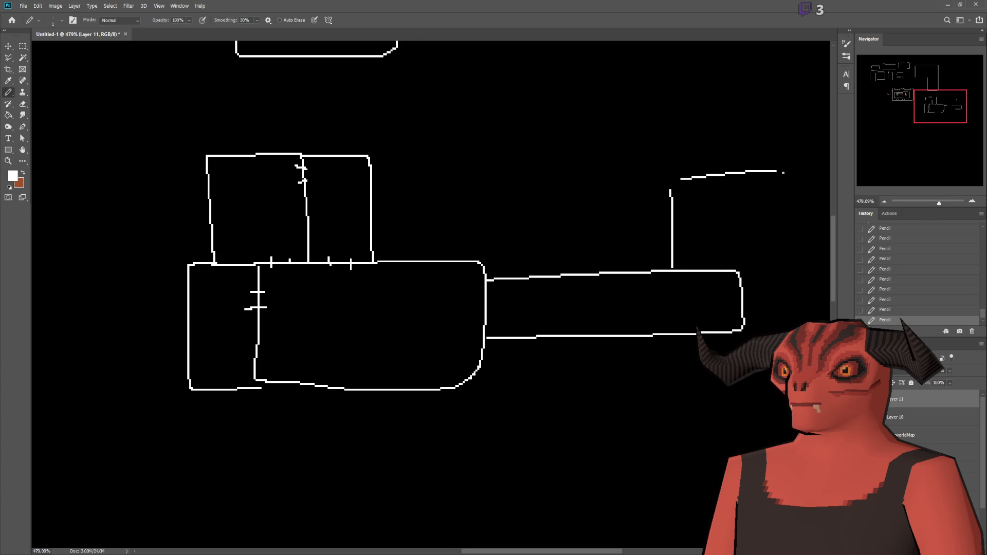
# Remove the extra wall line beyond the corridor and the freehand test scribbles across the rooms
pyautogui.moveTo(710, 227)
pyautogui.mouseDown()
pyautogui.moveTo(380, 300)
pyautogui.moveTo(232, 302)
pyautogui.mouseUp()
pyautogui.hotkey('ctrl', 'z')
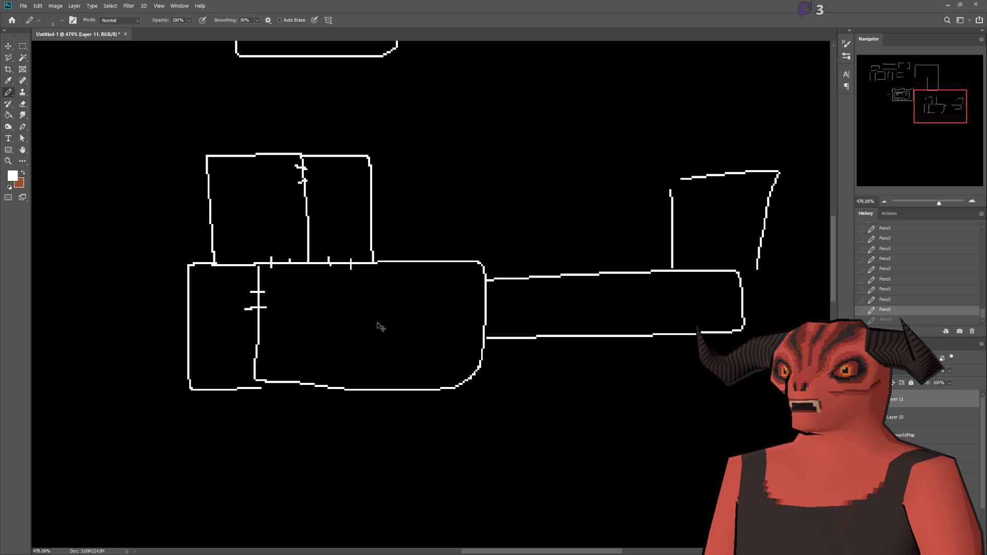
pyautogui.moveTo(368, 317)
pyautogui.mouseDown()
pyautogui.moveTo(416, 305)
pyautogui.moveTo(514, 376)
pyautogui.moveTo(334, 304)
pyautogui.mouseUp()
pyautogui.moveTo(216, 440); pyautogui.dragTo(352, 321)
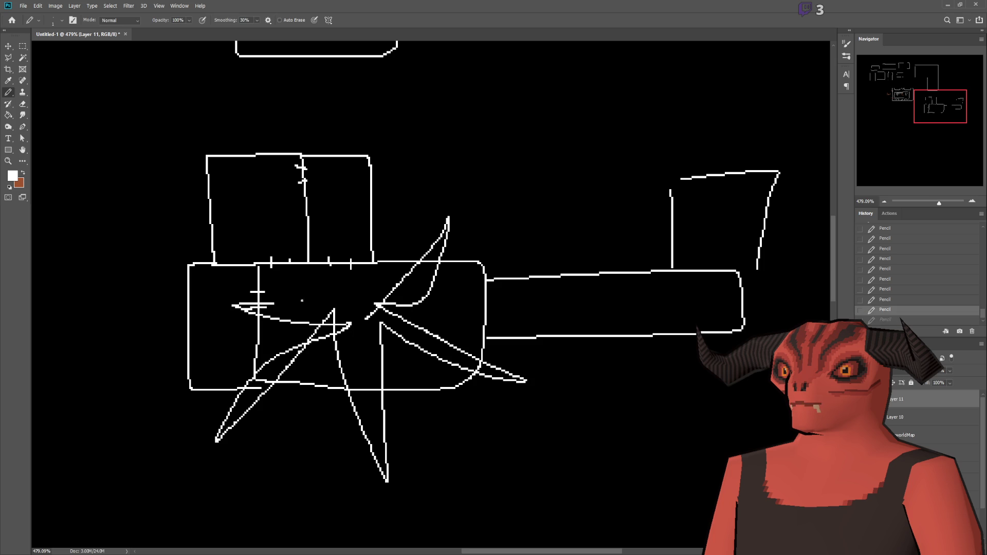
pyautogui.moveTo(334, 243); pyautogui.dragTo(339, 296)
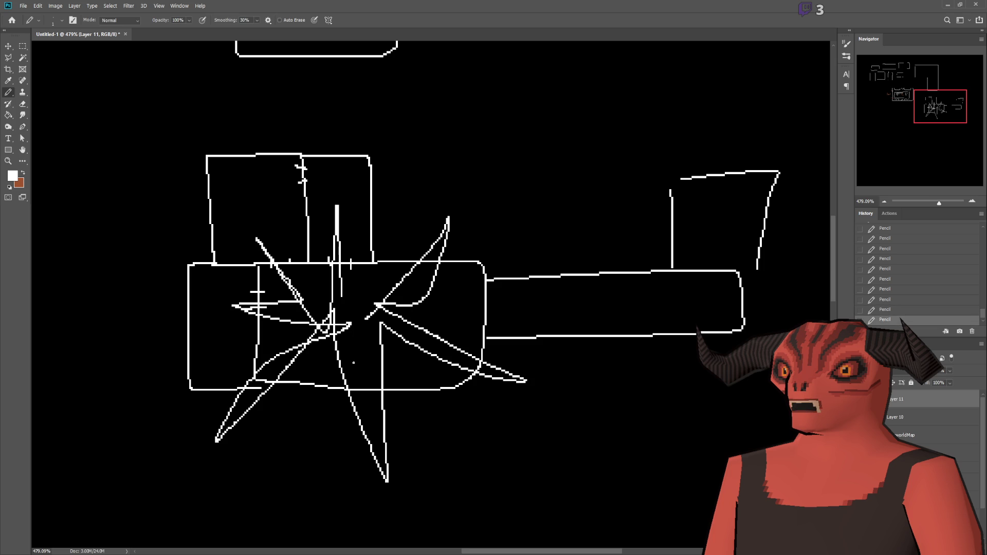
pyautogui.hotkey('ctrl', 'z')
# Undo the remaining diagonal test strokes through the rooms and return to the Godot editor
pyautogui.moveTo(438, 228); pyautogui.dragTo(271, 445)
pyautogui.hotkey('ctrl', 'z')
pyautogui.moveTo(294, 240); pyautogui.dragTo(467, 444)
pyautogui.hotkey('ctrl', 'z')
pyautogui.moveTo(314, 229)
pyautogui.mouseDown()
pyautogui.moveTo(347, 296)
pyautogui.moveTo(329, 277)
pyautogui.moveTo(224, 307)
pyautogui.mouseUp()
pyautogui.hotkey('ctrl', 'z')
pyautogui.hotkey('ctrl', 'z')
pyautogui.moveTo(249, 230)
pyautogui.mouseDown()
pyautogui.moveTo(442, 264)
pyautogui.moveTo(447, 227)
pyautogui.mouseUp()
pyautogui.hotkey('ctrl', 'z')
pyautogui.hotkey('ctrl', 'z')
pyautogui.hotkey('ctrl', 'z')
pyautogui.hotkey('ctrl', 'z')
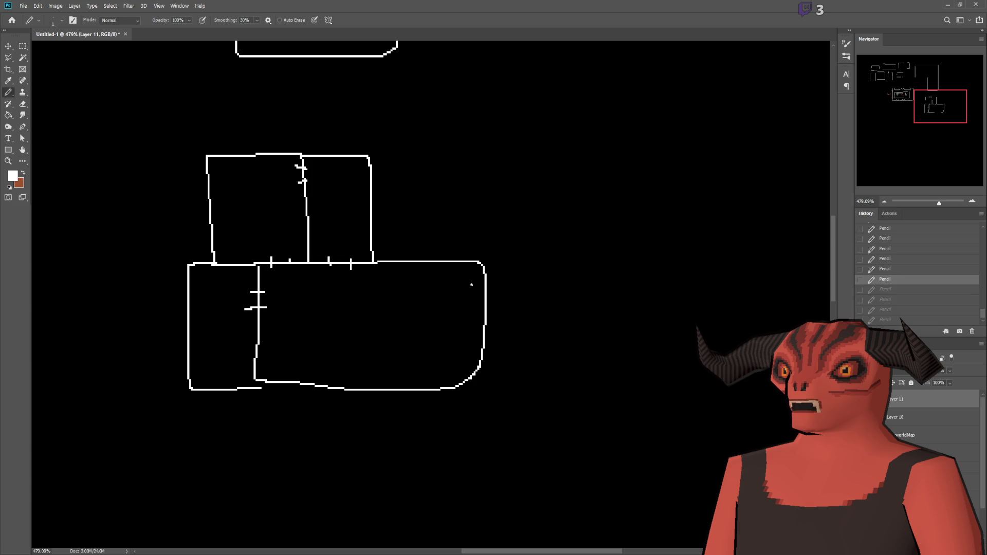
pyautogui.scroll(2, 514, 225)
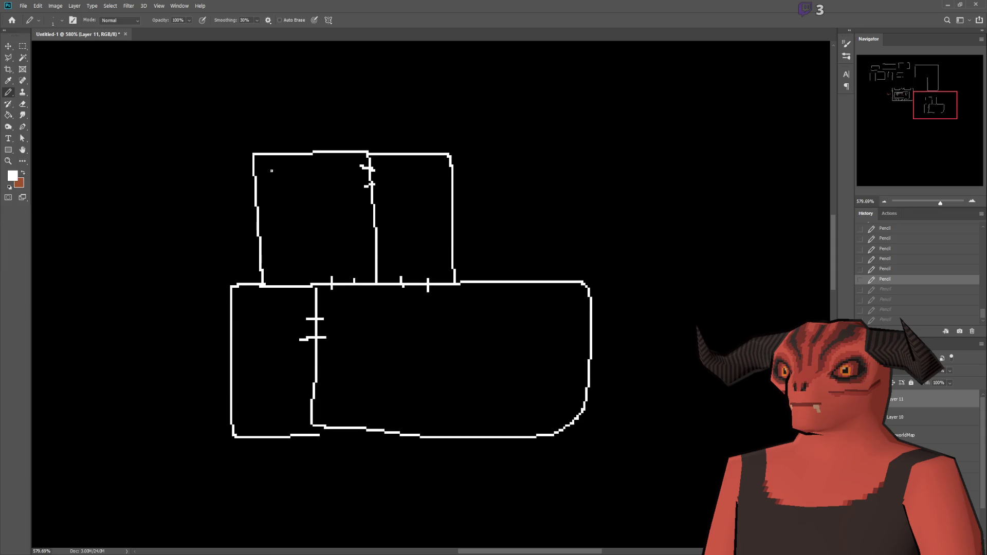
pyautogui.hotkey('alt', 'Tab')
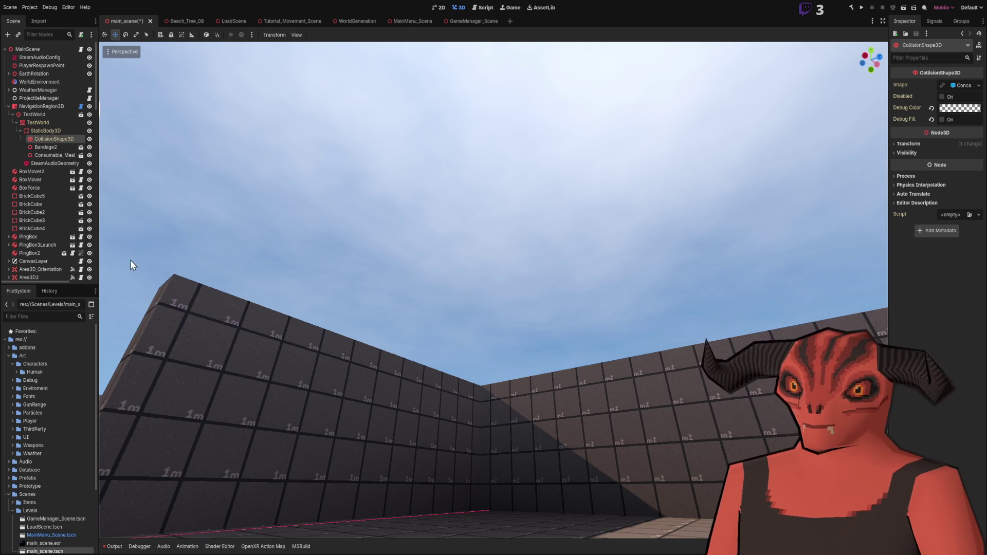
# Widen the Scene and Inspector docks, inspect the ConcavePolygon shape, and select Bandage2
pyautogui.moveTo(98, 252)
pyautogui.mouseDown()
pyautogui.moveTo(260, 252)
pyautogui.moveTo(216, 252)
pyautogui.mouseUp()
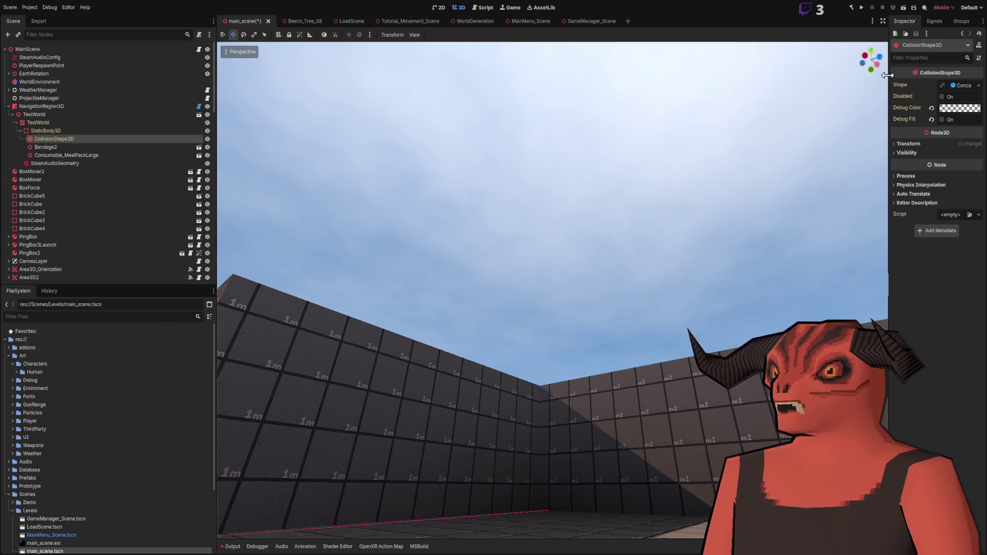
pyautogui.moveTo(888, 77); pyautogui.dragTo(838, 77)
pyautogui.click(48, 139)
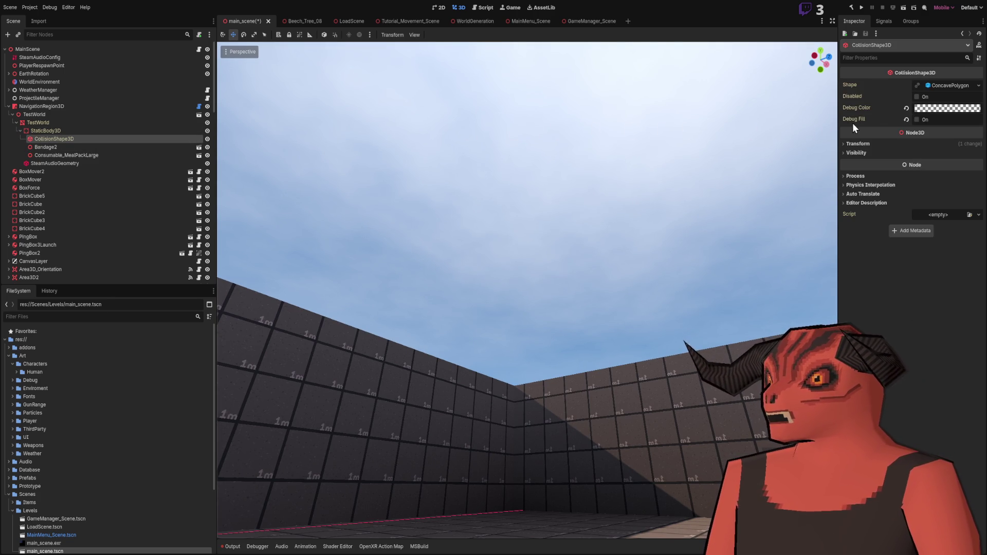
pyautogui.click(940, 86)
pyautogui.click(945, 85)
pyautogui.click(79, 148)
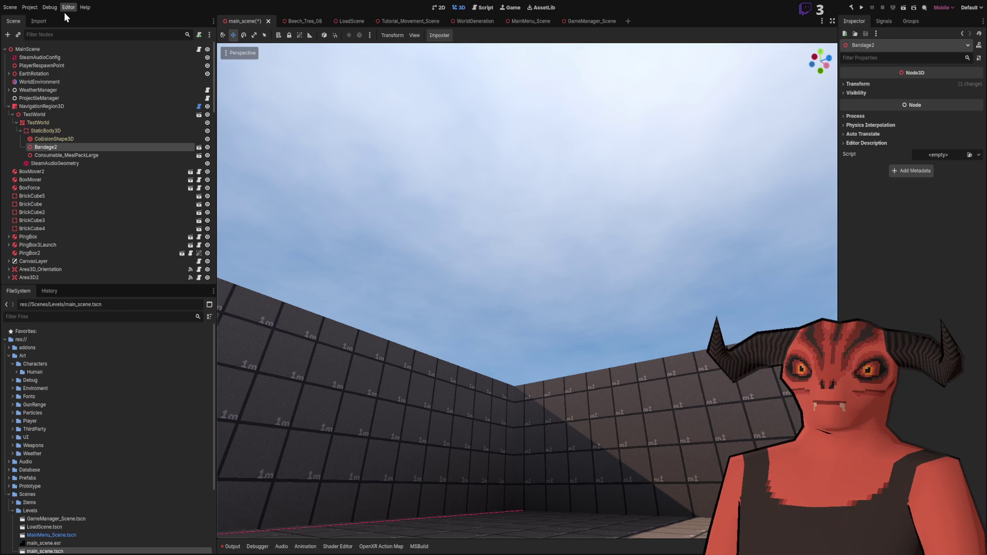
# Widen the Inspector further and select the StaticBody3D node to view its physics properties
pyautogui.scroll(-3, 64, 473)
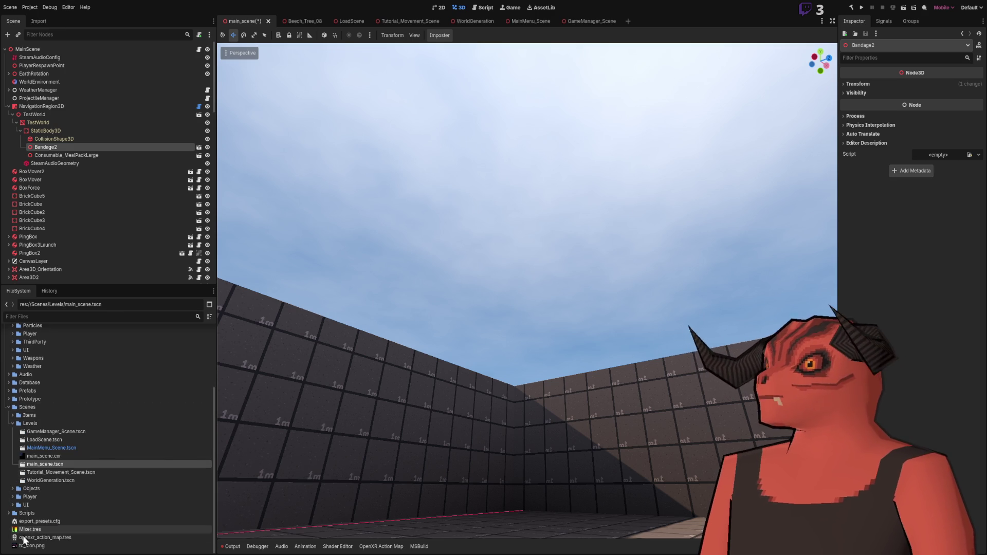
pyautogui.scroll(3, 103, 436)
pyautogui.scroll(-3, 90, 437)
pyautogui.scroll(3, 86, 442)
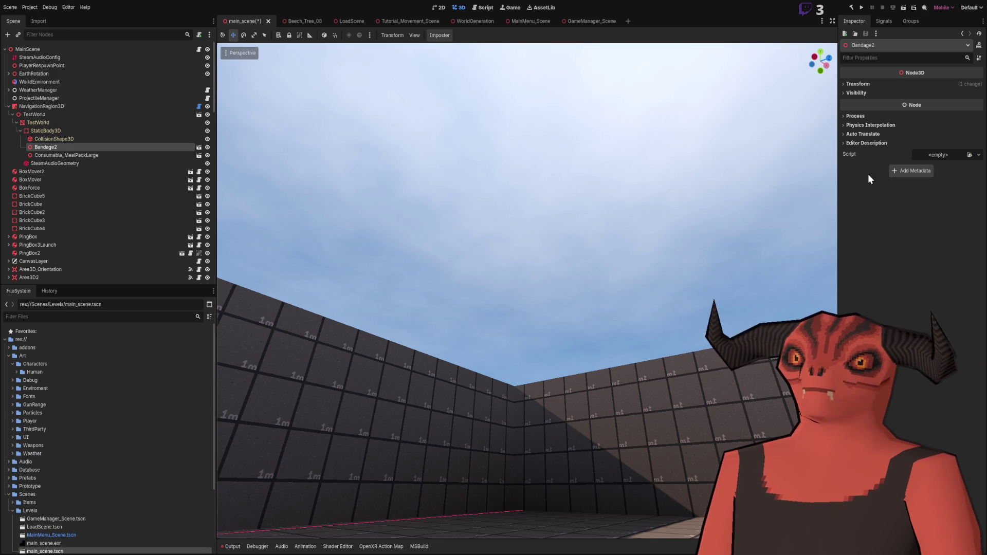
pyautogui.moveTo(839, 168); pyautogui.dragTo(809, 169)
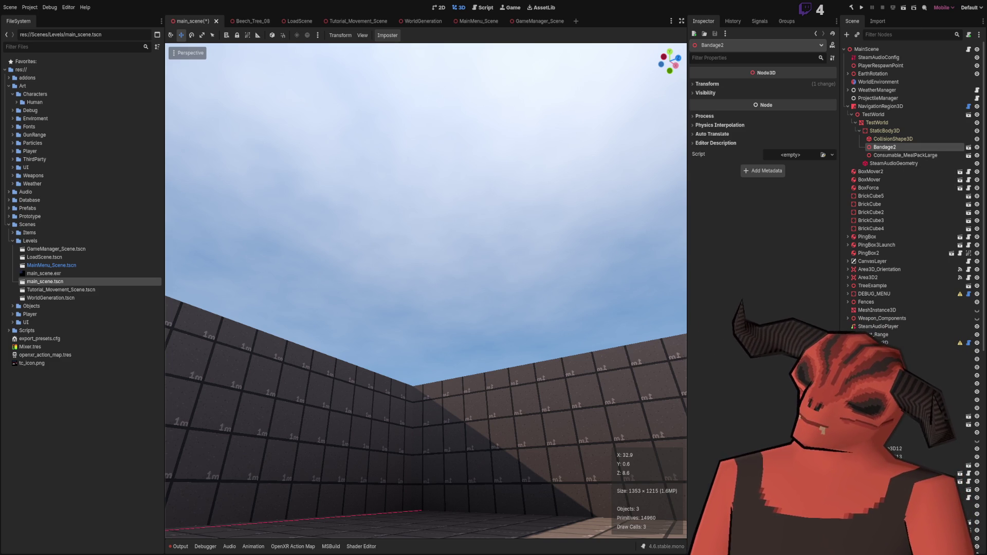
pyautogui.scroll(-5, 905, 307)
pyautogui.scroll(5, 900, 375)
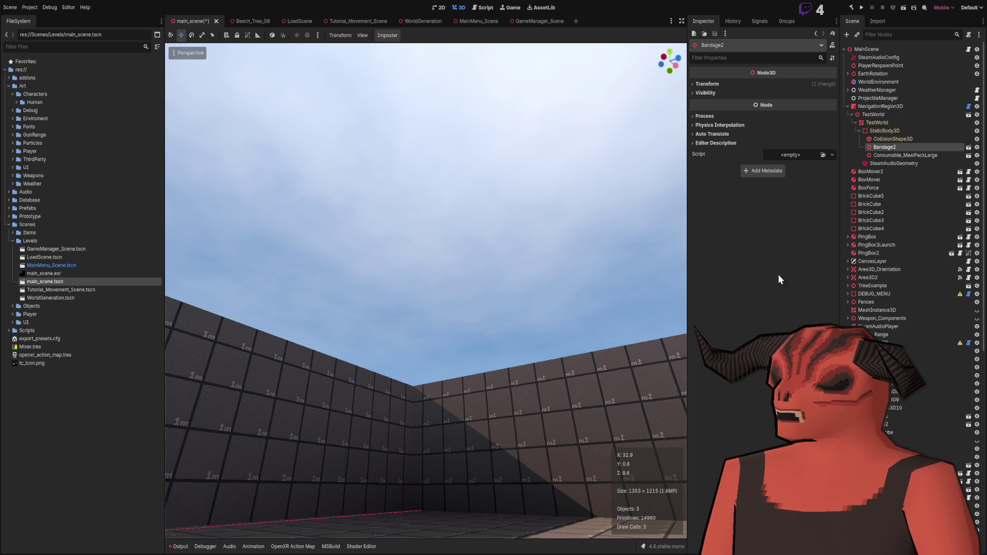
pyautogui.click(928, 131)
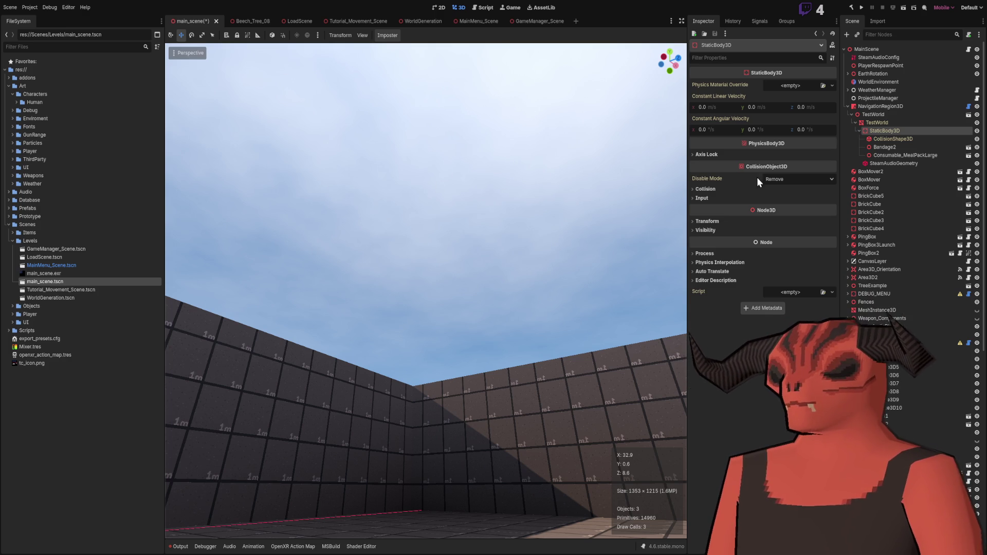
pyautogui.moveTo(498, 224); pyautogui.dragTo(435, 90)
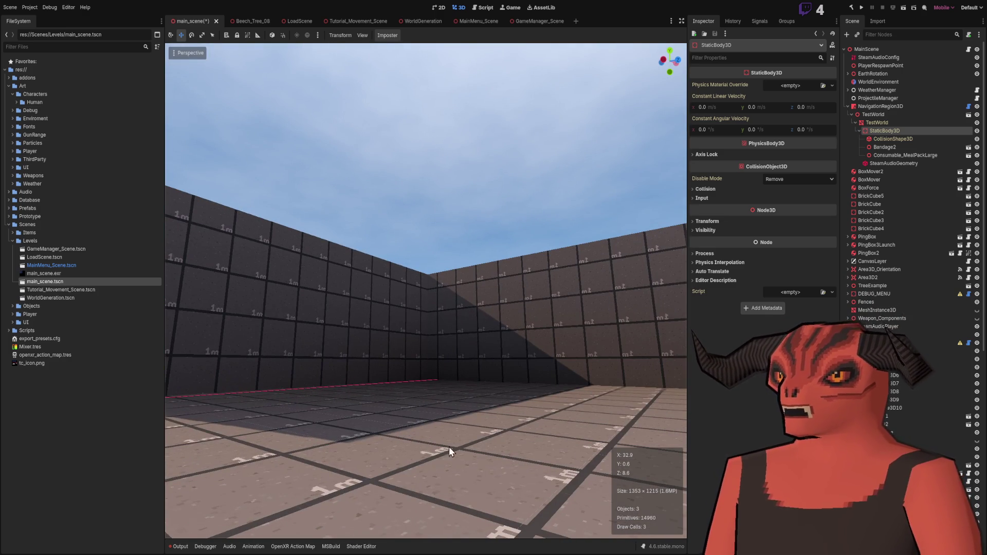
pyautogui.moveTo(329, 77); pyautogui.dragTo(421, 170)
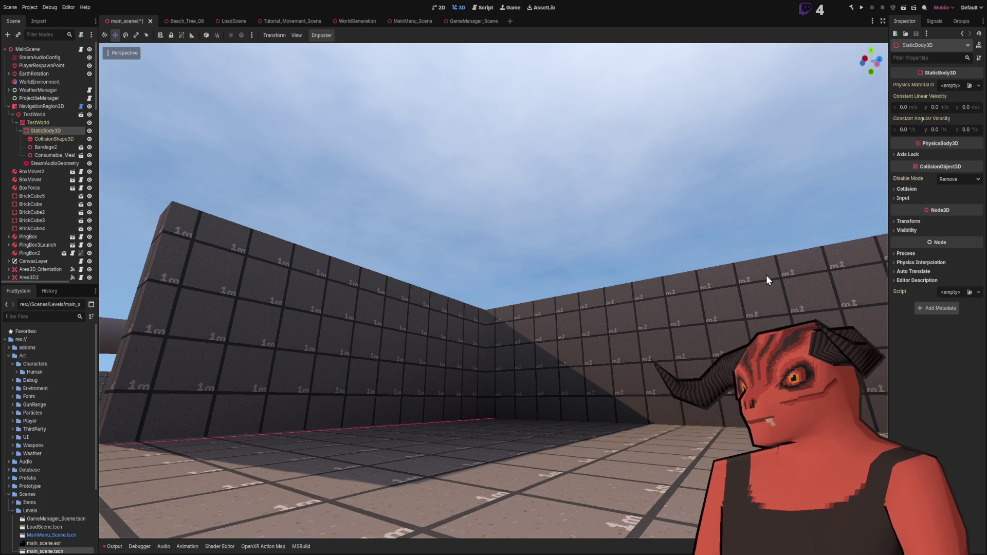
pyautogui.rightClick(749, 262)
pyautogui.moveTo(749, 262); pyautogui.dragTo(745, 273)
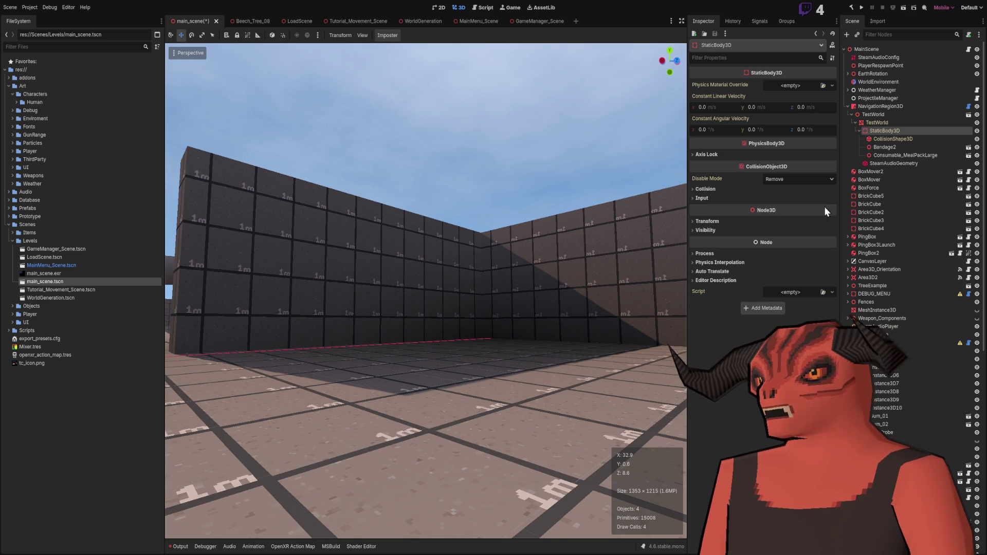
pyautogui.click(426, 129)
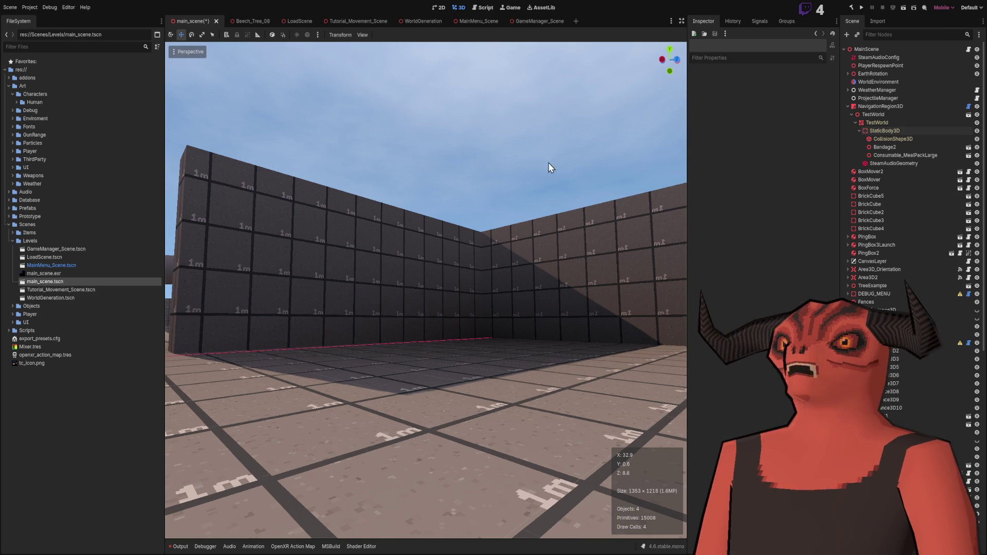
pyautogui.scroll(-3, 498, 276)
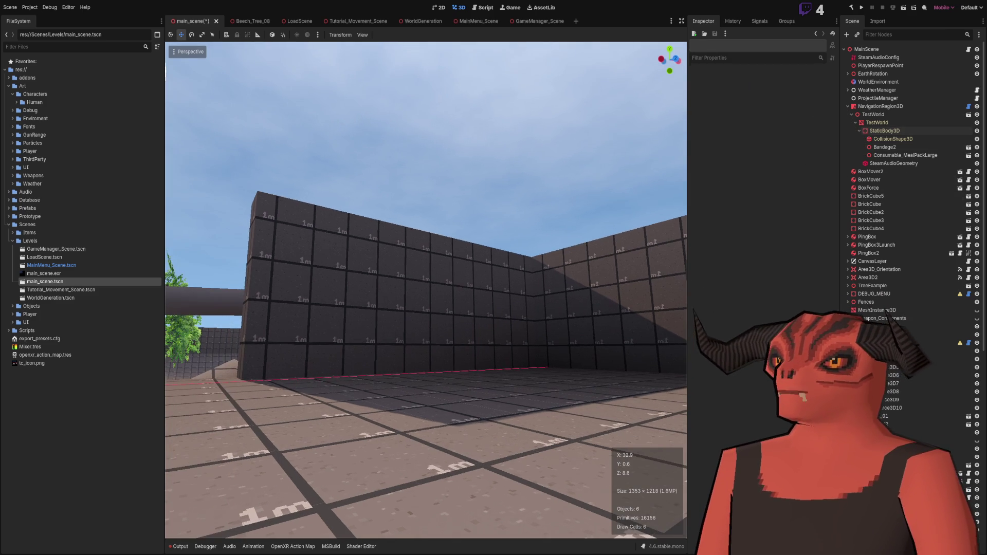
pyautogui.scroll(4, 497, 276)
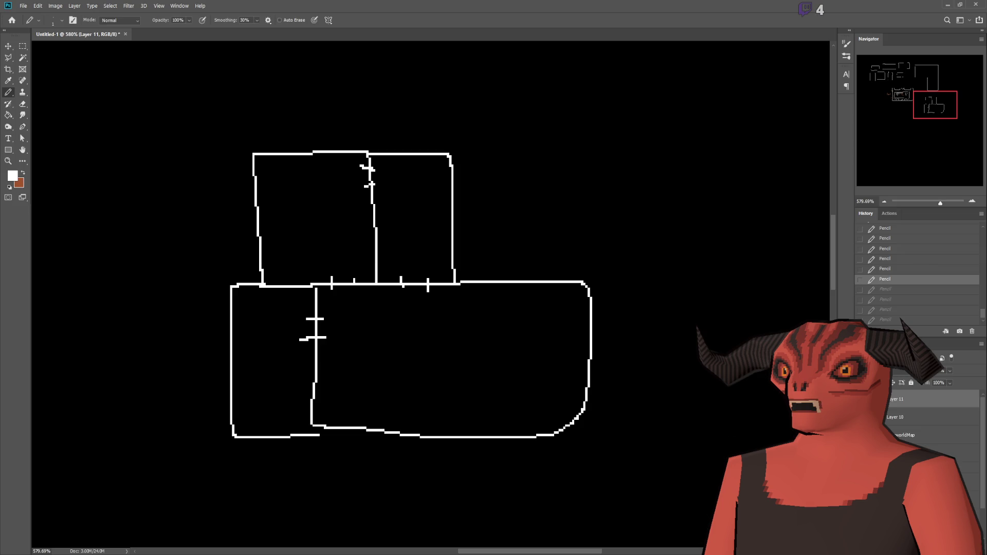
# Create the empty Layer 12 for room labels and pick the Horizontal Type tool
pyautogui.hotkey('ctrl', 'shift', 'alt', 'n')
pyautogui.click(8, 139)
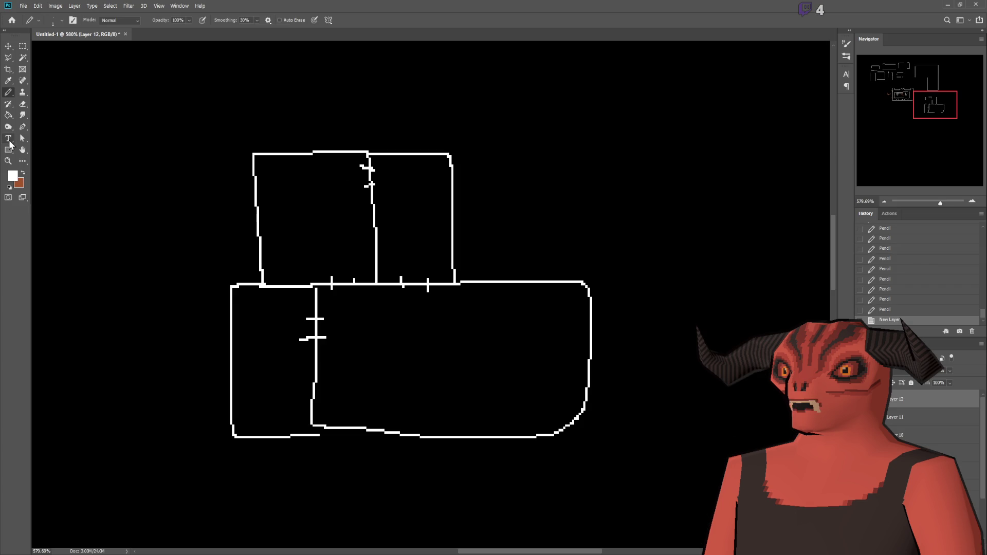
# Label the lower room LOUNGE at 16 px and shift it right within the room
pyautogui.click(347, 395)
pyautogui.write('LOUNGE')
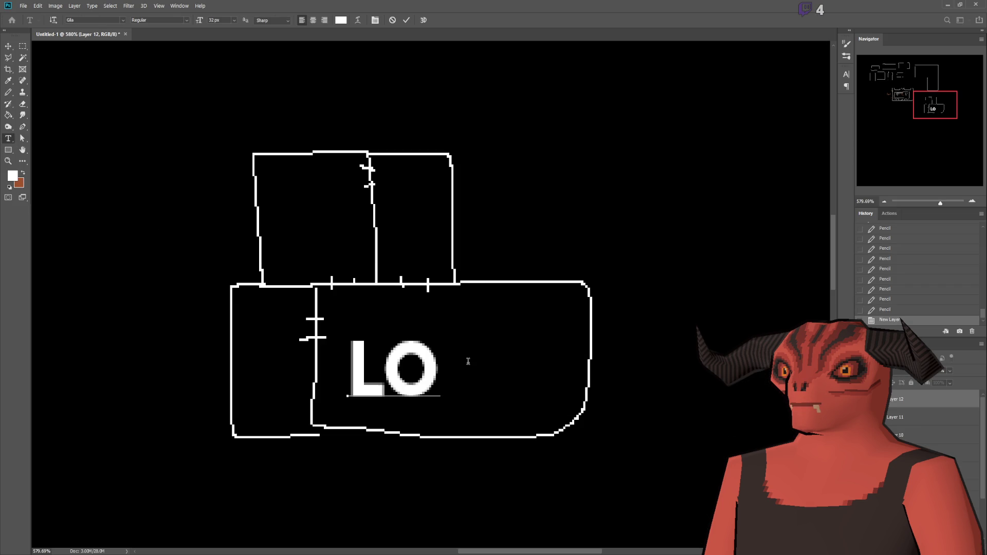
pyautogui.hotkey('ctrl', 'a')
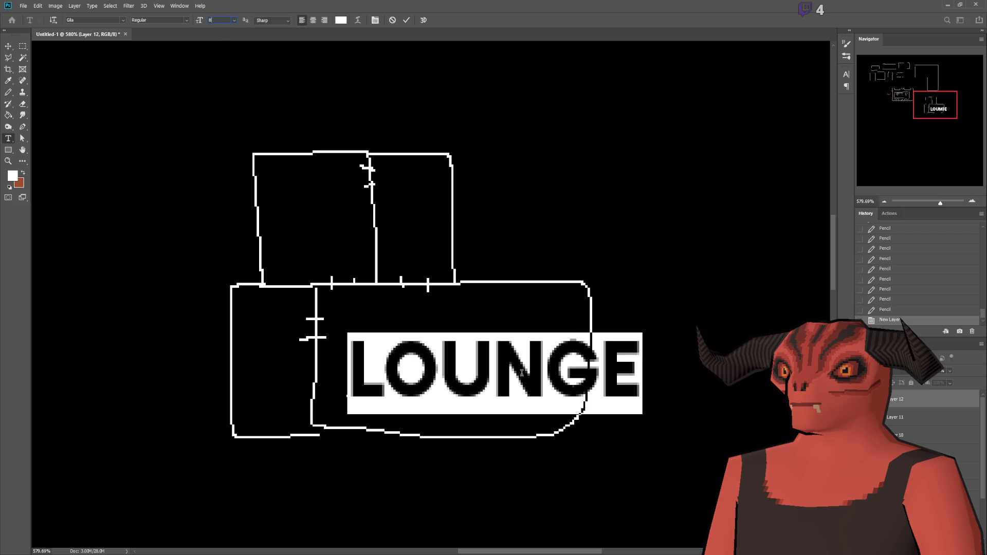
pyautogui.press('Return')
pyautogui.hotkey('ctrl', 'a')
pyautogui.write('8')
pyautogui.press('Return')
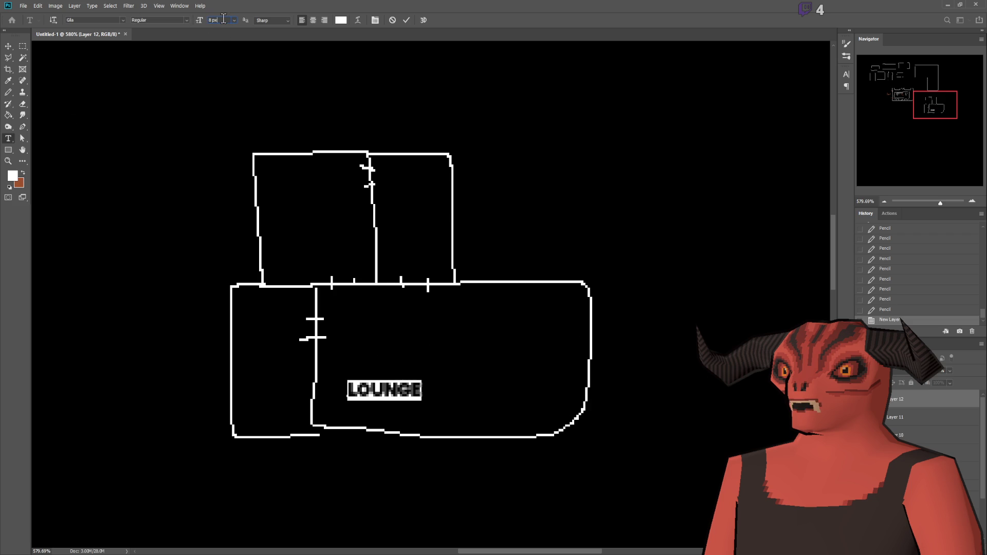
pyautogui.write('16')
pyautogui.press('Return')
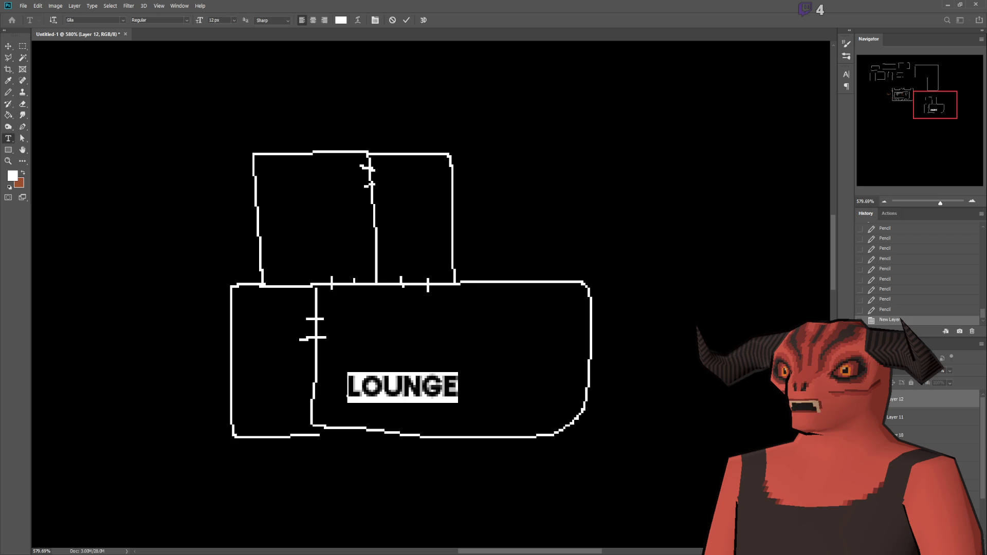
pyautogui.click(8, 46)
pyautogui.moveTo(180, 145)
pyautogui.mouseDown()
pyautogui.moveTo(226, 167)
pyautogui.moveTo(254, 157)
pyautogui.mouseUp()
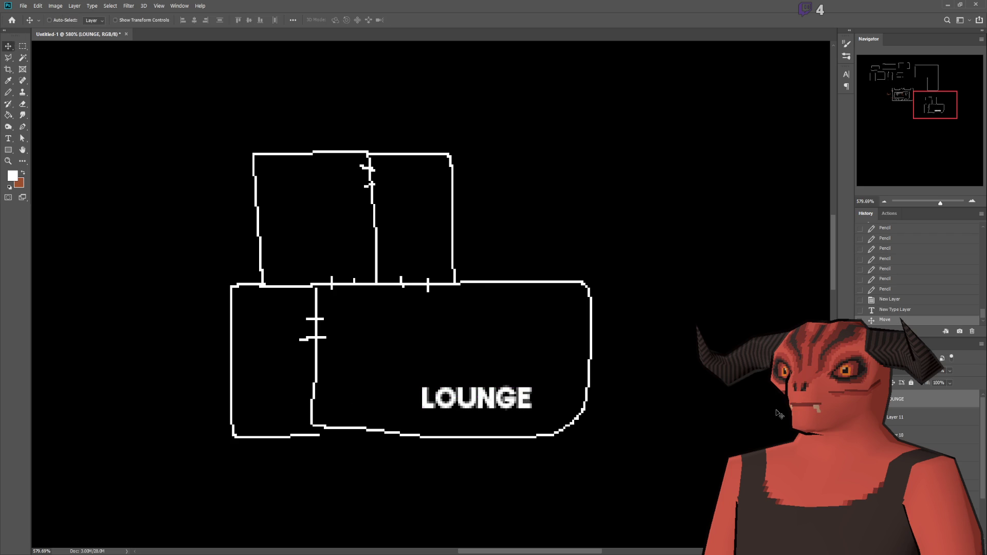
# Duplicate the label into the upper-right room and rewrite it as Armory
pyautogui.moveTo(530, 368)
pyautogui.keyDown('alt'); pyautogui.mouseDown()
pyautogui.moveTo(469, 172)
pyautogui.moveTo(476, 183)
pyautogui.mouseUp(); pyautogui.keyUp('alt')
pyautogui.click(9, 139)
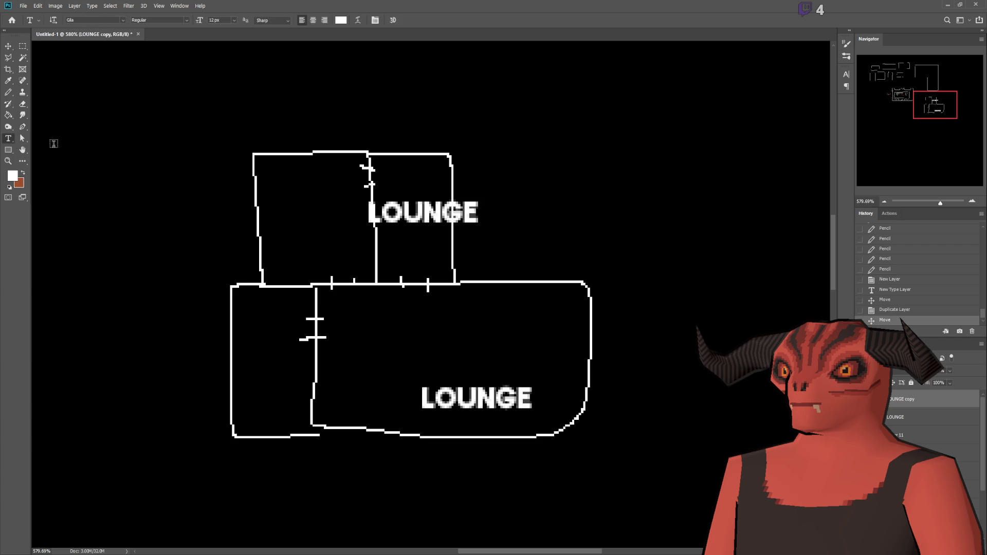
pyautogui.moveTo(370, 215); pyautogui.dragTo(562, 212)
pyautogui.write('Armory')
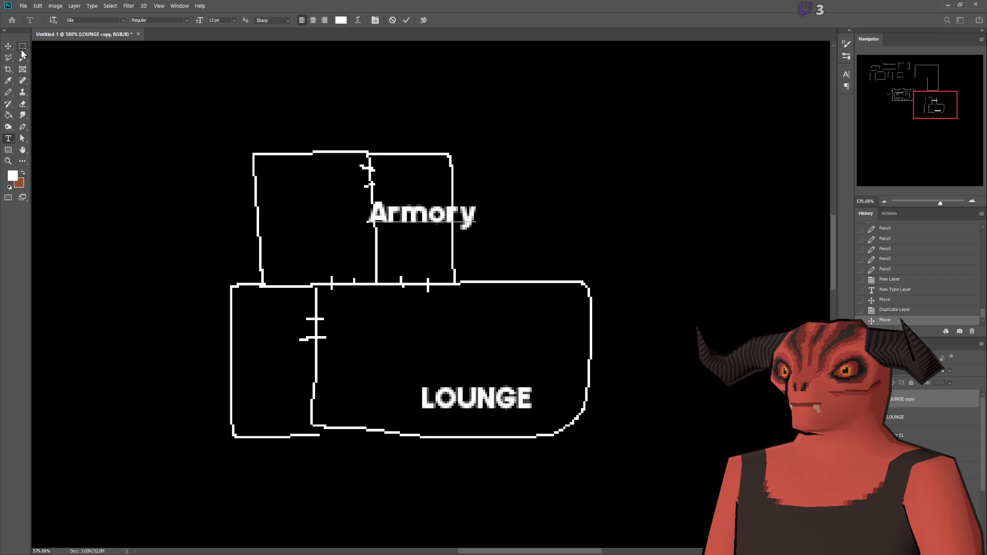
pyautogui.click(9, 139)
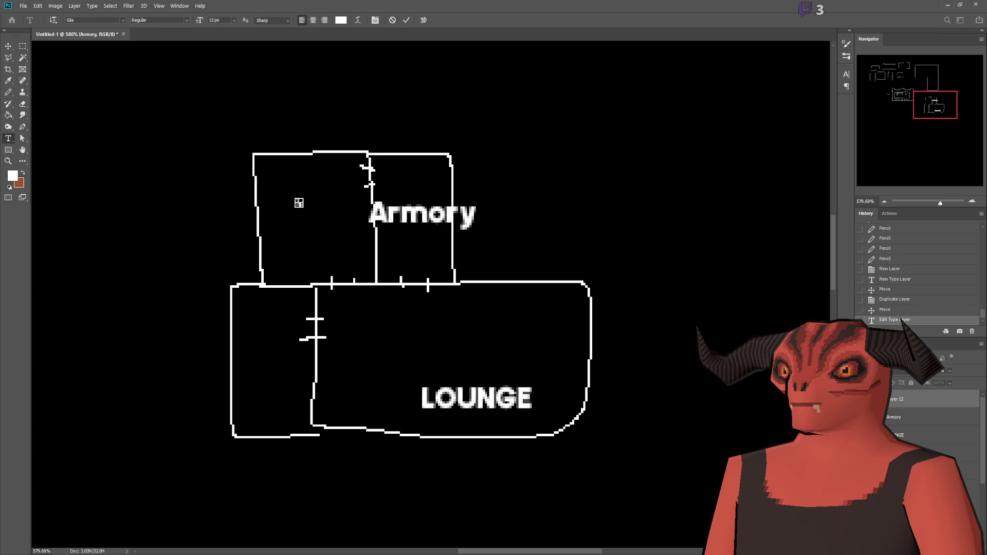
pyautogui.click(37, 86)
pyautogui.click(22, 48)
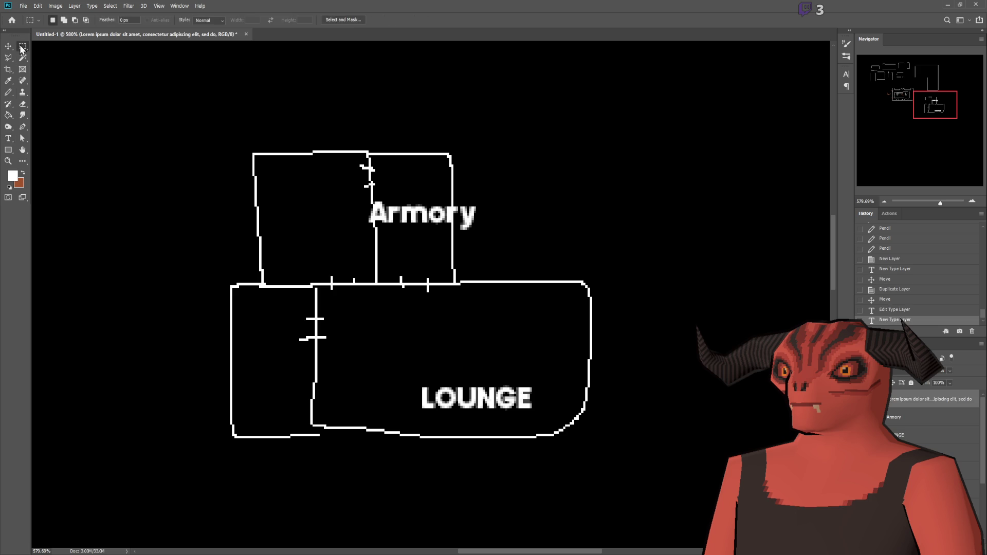
# Add a Storage label positioned inside the top-left room
pyautogui.click(8, 139)
pyautogui.click(271, 178)
pyautogui.write('Storage')
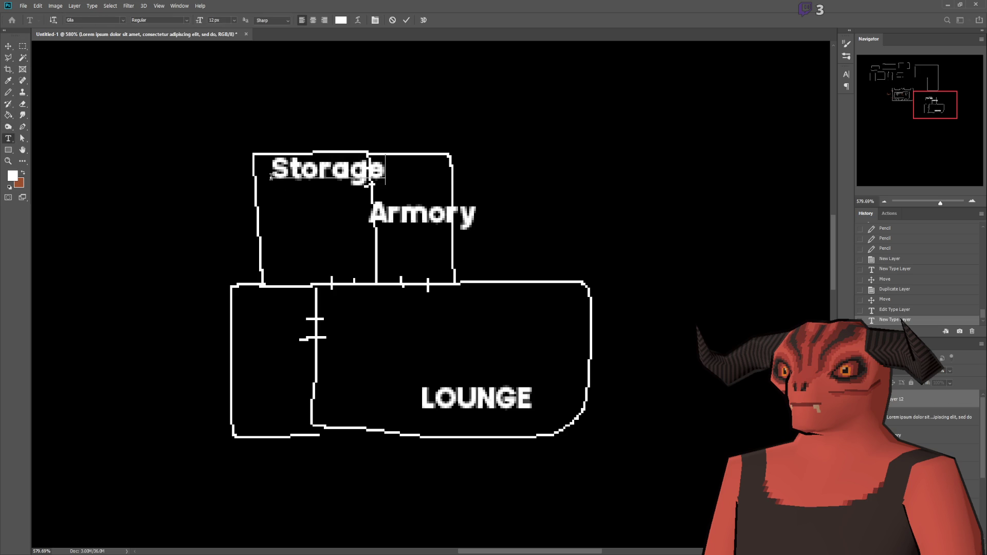
pyautogui.moveTo(336, 232)
pyautogui.mouseDown()
pyautogui.moveTo(295, 241)
pyautogui.moveTo(308, 306)
pyautogui.mouseUp()
pyautogui.click(22, 46)
# Add a MAP label by the lower-left room and move it down into place
pyautogui.click(8, 139)
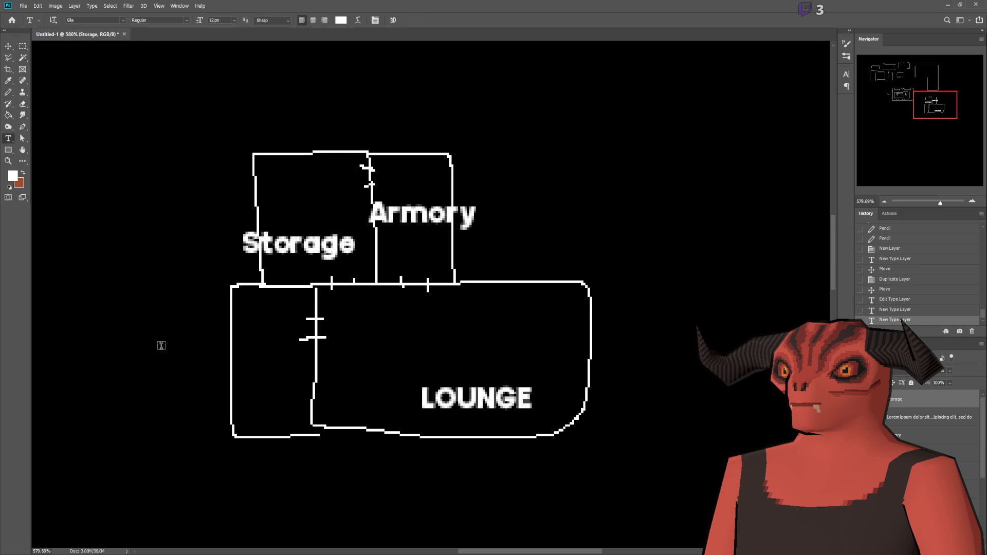
pyautogui.click(201, 363)
pyautogui.write('MAP')
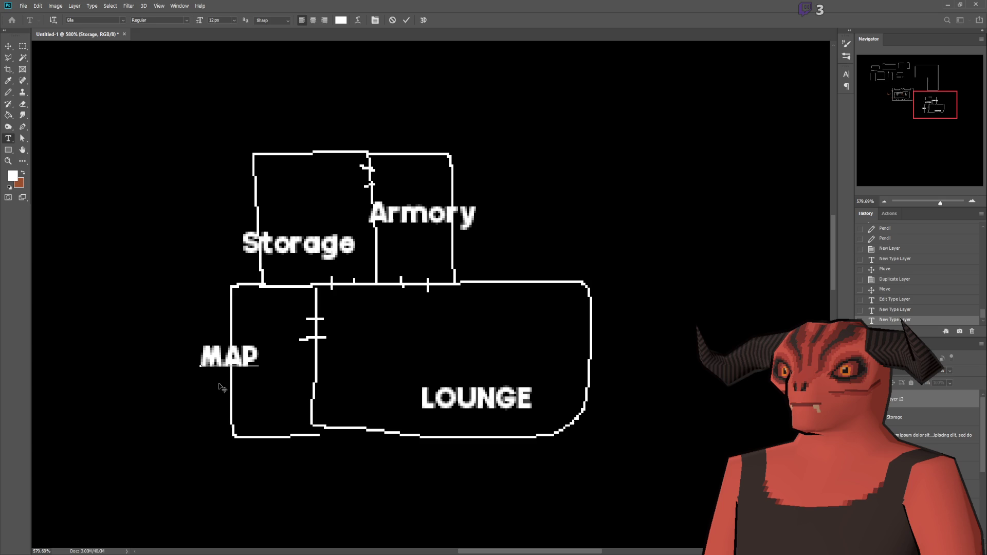
pyautogui.click(8, 46)
pyautogui.moveTo(226, 359); pyautogui.dragTo(271, 396)
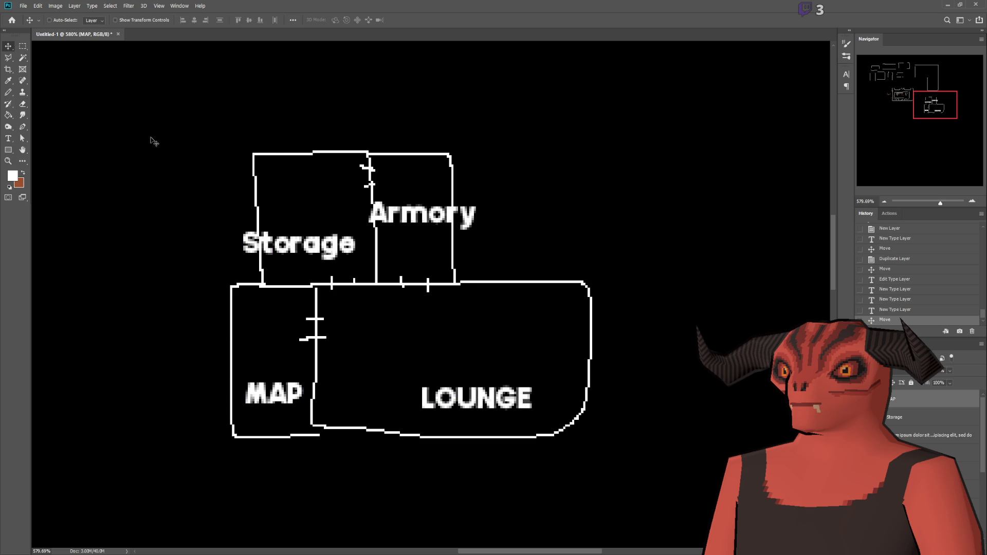
pyautogui.scroll(-5, 364, 263)
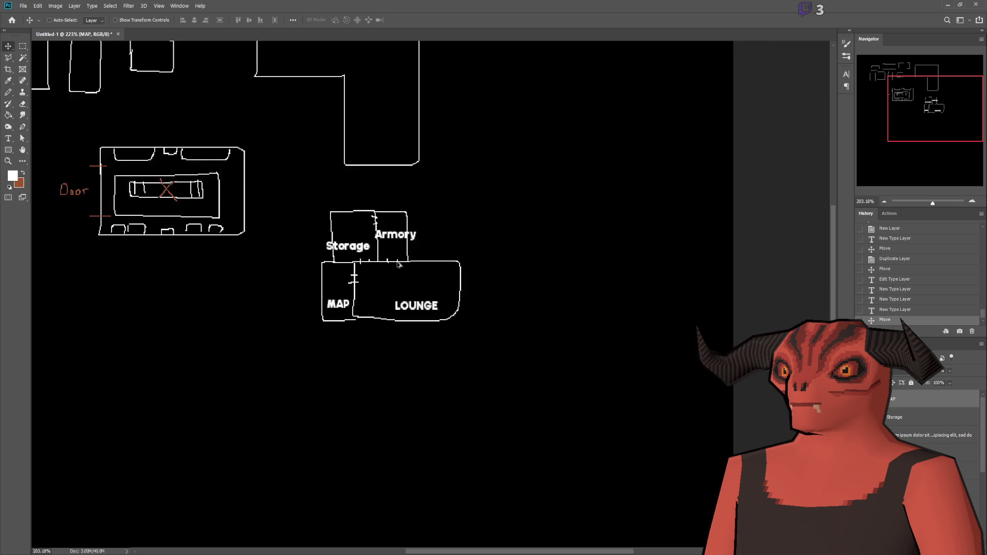
# Select the Outside layer and drag the L-shaped outline beside Armory and Lounge
pyautogui.scroll(3, 364, 263)
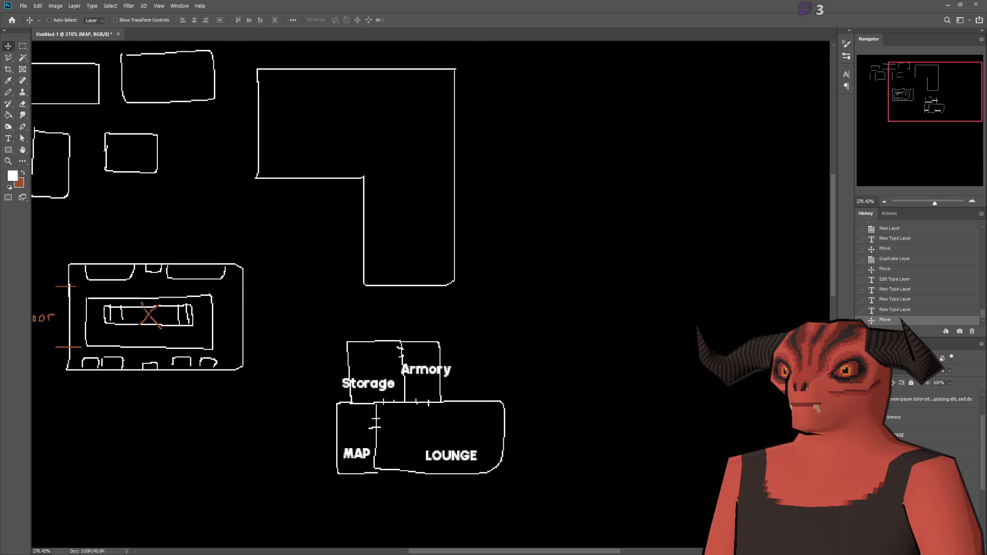
pyautogui.click(966, 471)
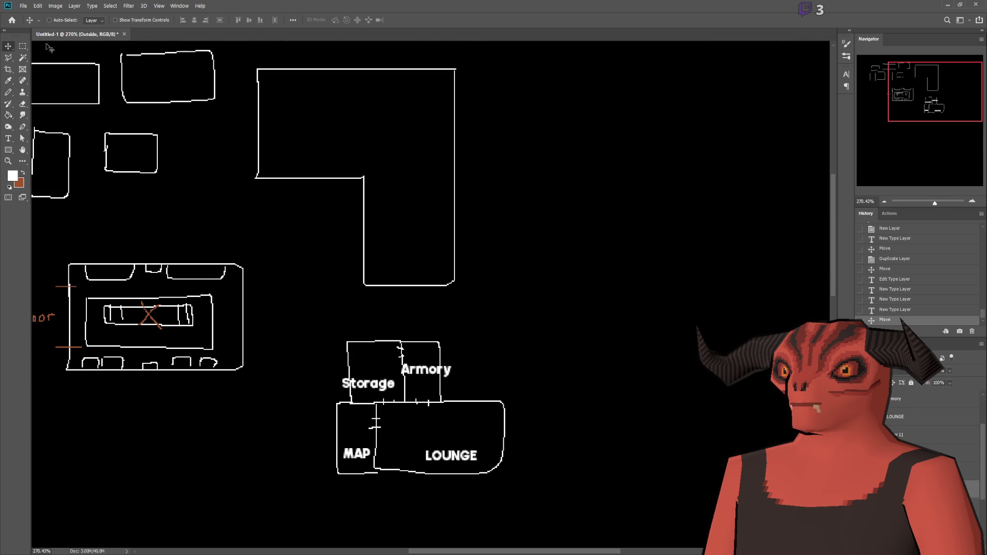
pyautogui.moveTo(365, 150)
pyautogui.mouseDown()
pyautogui.moveTo(577, 275)
pyautogui.moveTo(550, 376)
pyautogui.mouseUp()
# Nudge the L-shaped outline so it butts against the LOUNGE room, aligned with the cluster
pyautogui.scroll(3, 549, 375)
pyautogui.scroll(-3, 522, 445)
pyautogui.scroll(3, 568, 463)
pyautogui.hscroll(-1, 450, 353)
pyautogui.scroll(-3, 442, 329)
pyautogui.scroll(1, 427, 288)
pyautogui.scroll(2, 414, 250)
pyautogui.scroll(1, 414, 250)
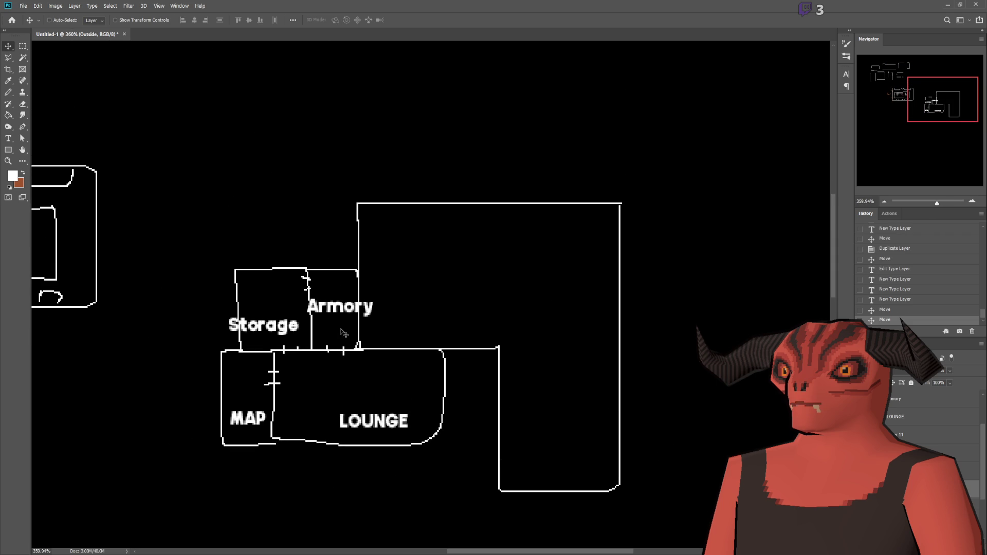
pyautogui.scroll(-2, 379, 428)
pyautogui.scroll(1, 379, 422)
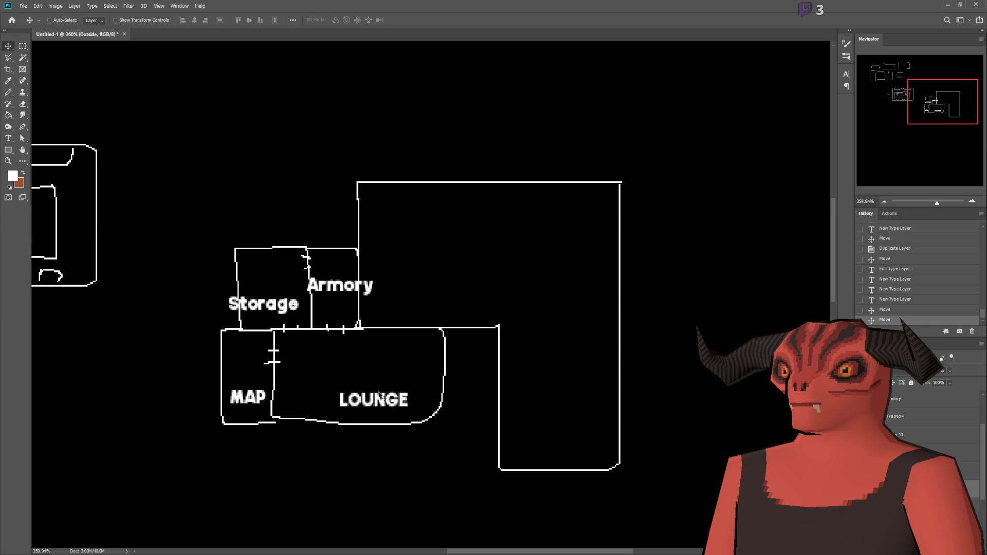
pyautogui.moveTo(444, 250)
pyautogui.mouseDown()
pyautogui.moveTo(555, 368)
pyautogui.moveTo(529, 344)
pyautogui.moveTo(469, 222)
pyautogui.moveTo(447, 242)
pyautogui.moveTo(526, 273)
pyautogui.moveTo(525, 342)
pyautogui.mouseUp()
pyautogui.scroll(-2, 520, 337)
pyautogui.scroll(2, 513, 472)
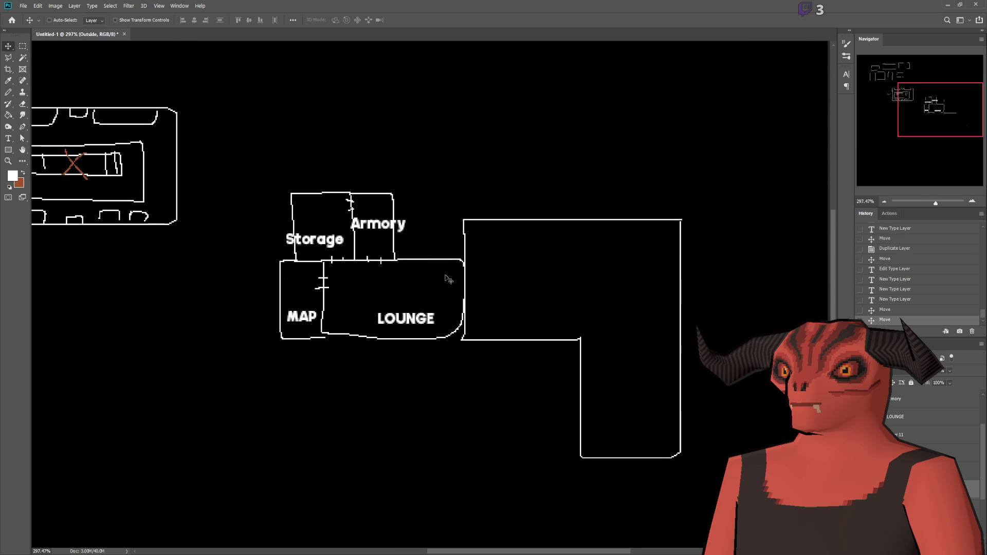
pyautogui.scroll(3, 424, 163)
pyautogui.click(9, 92)
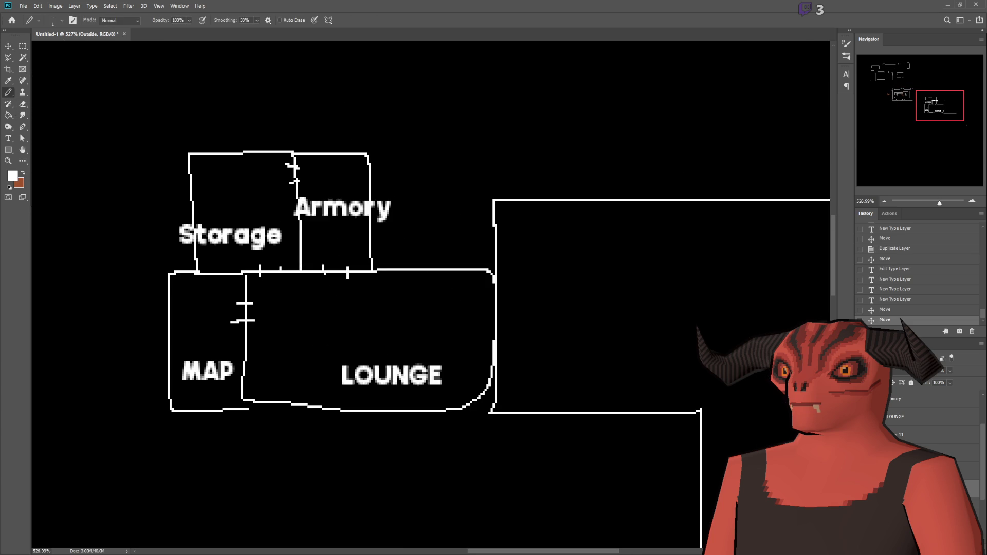
# On a new layer, pencil a new room's walls to the right of the Armory
pyautogui.scroll(2, 412, 283)
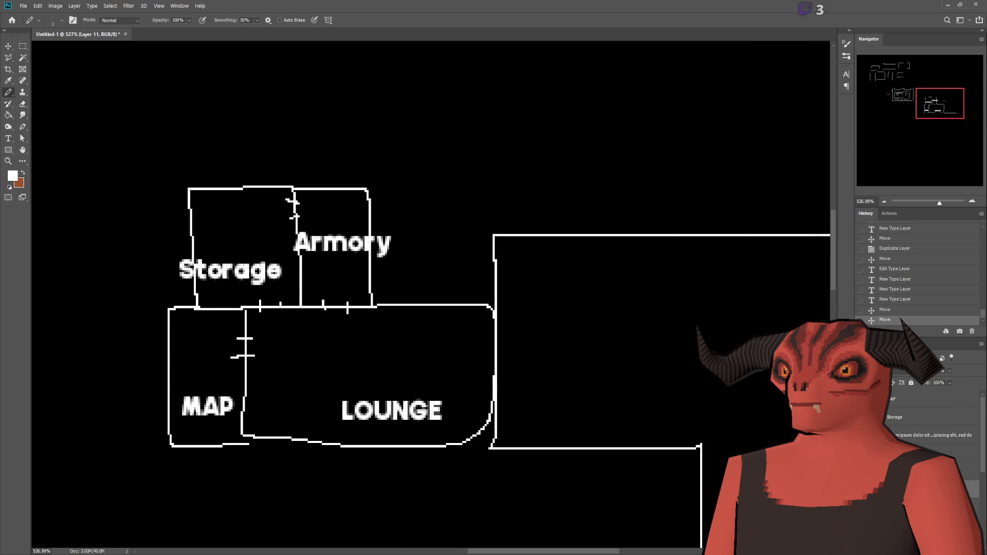
pyautogui.hotkey('ctrl', 'shift', 'alt', 'n')
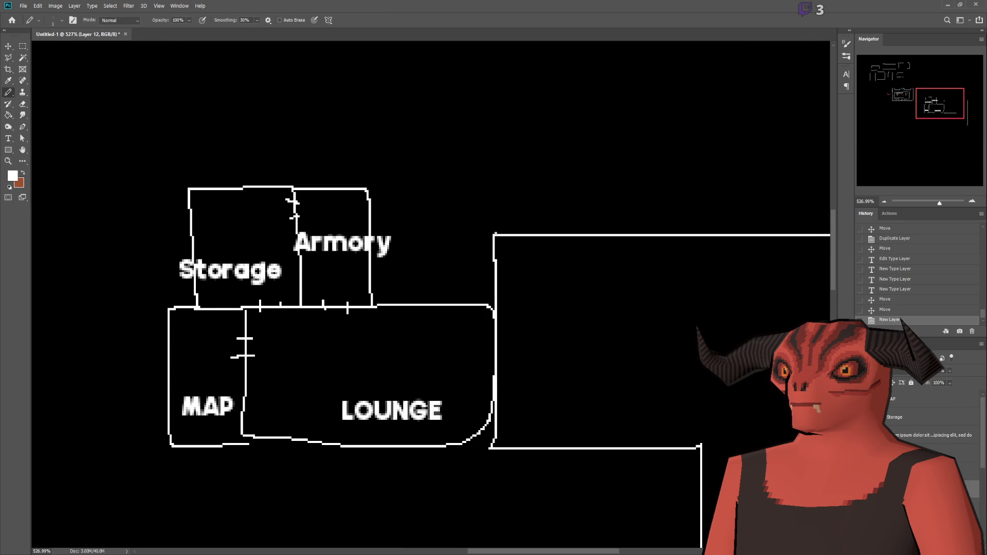
pyautogui.moveTo(488, 183)
pyautogui.mouseDown()
pyautogui.moveTo(365, 182)
pyautogui.moveTo(368, 203)
pyautogui.mouseUp()
# Label the new room Crafting and position the text within it
pyautogui.click(7, 139)
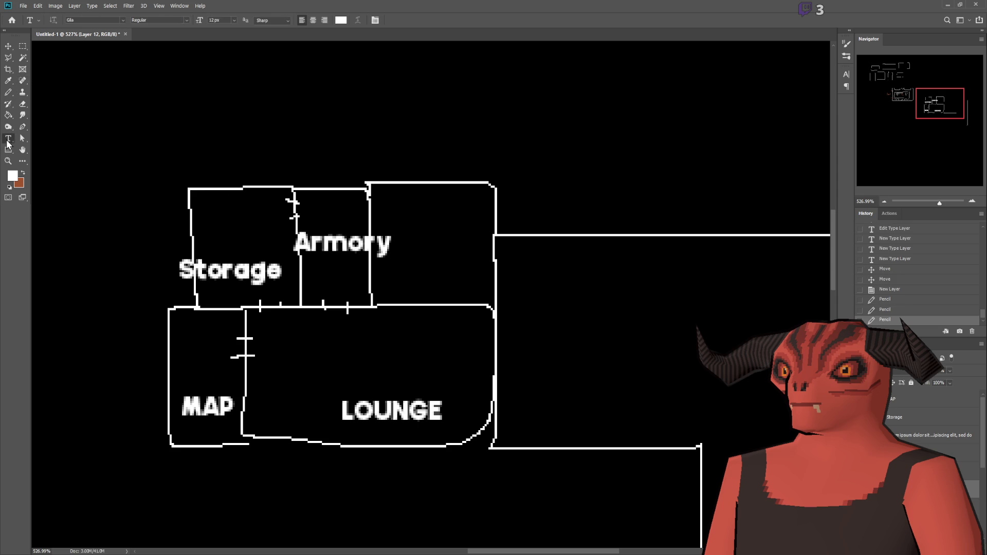
pyautogui.click(396, 223)
pyautogui.write('Craft')
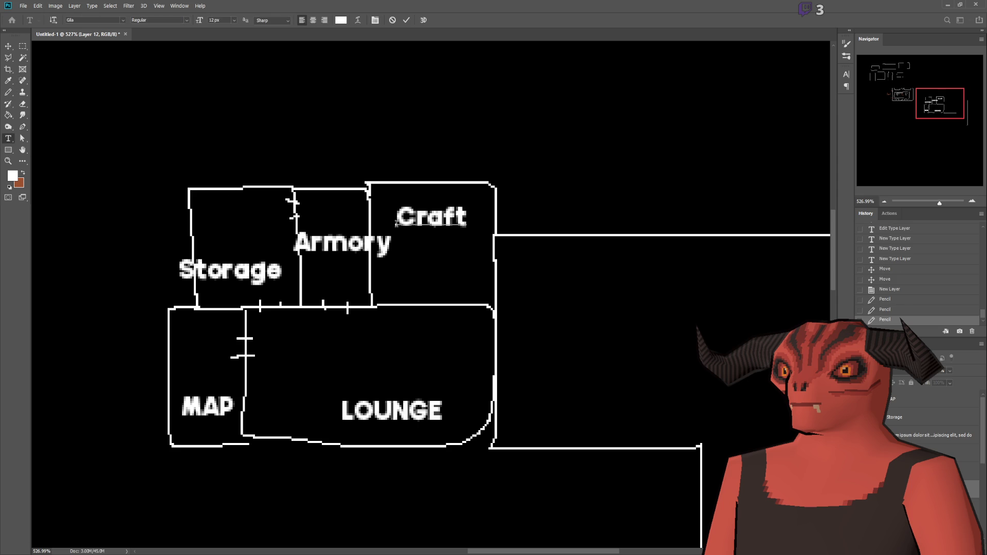
pyautogui.write(' Room')
pyautogui.press('BackSpace')
pyautogui.press('BackSpace')
pyautogui.press('BackSpace')
pyautogui.write('ing')
pyautogui.moveTo(447, 247)
pyautogui.mouseDown()
pyautogui.moveTo(396, 232)
pyautogui.moveTo(429, 240)
pyautogui.mouseUp()
pyautogui.click(22, 46)
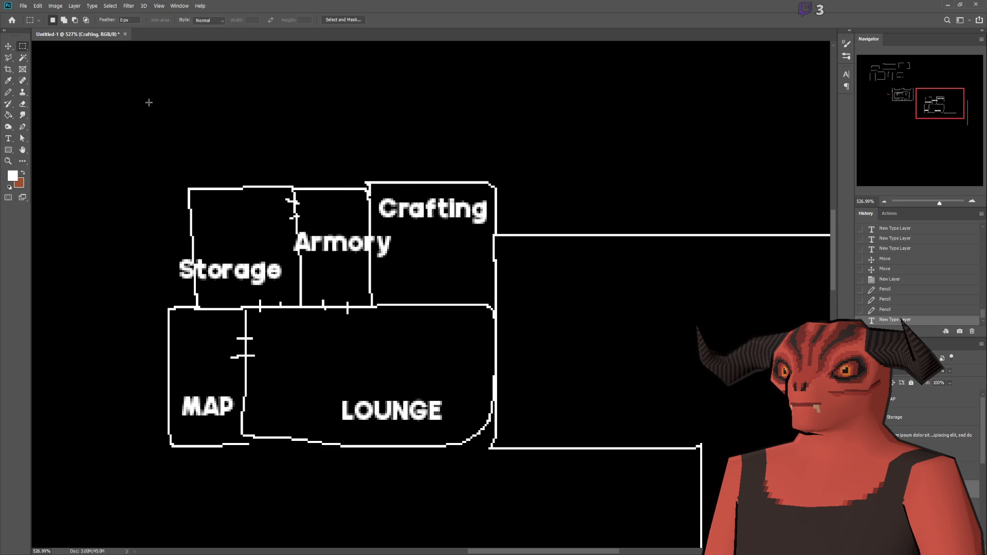
# Make the Garage layer active in the Layers panel
pyautogui.scroll(-2, 196, 83)
pyautogui.click(8, 93)
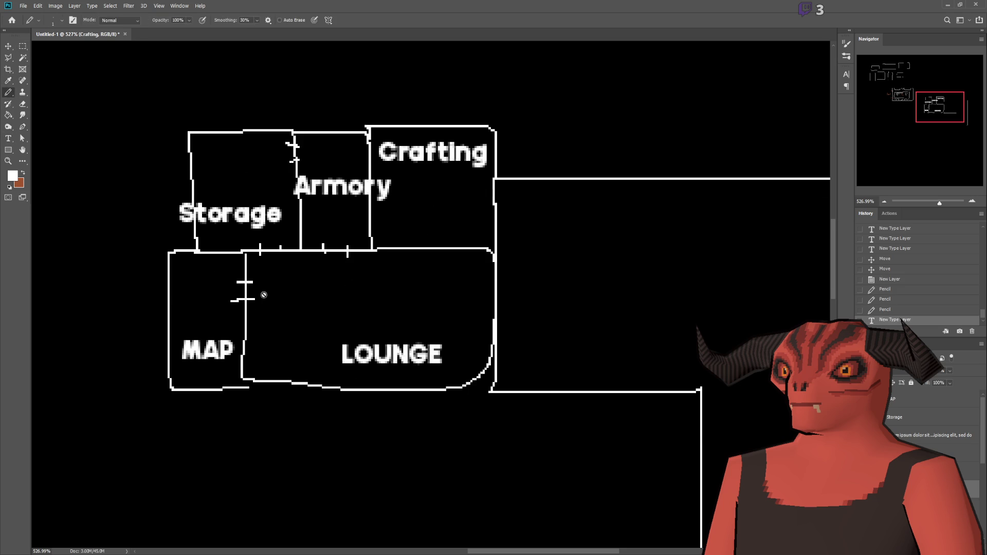
pyautogui.scroll(2, 920, 416)
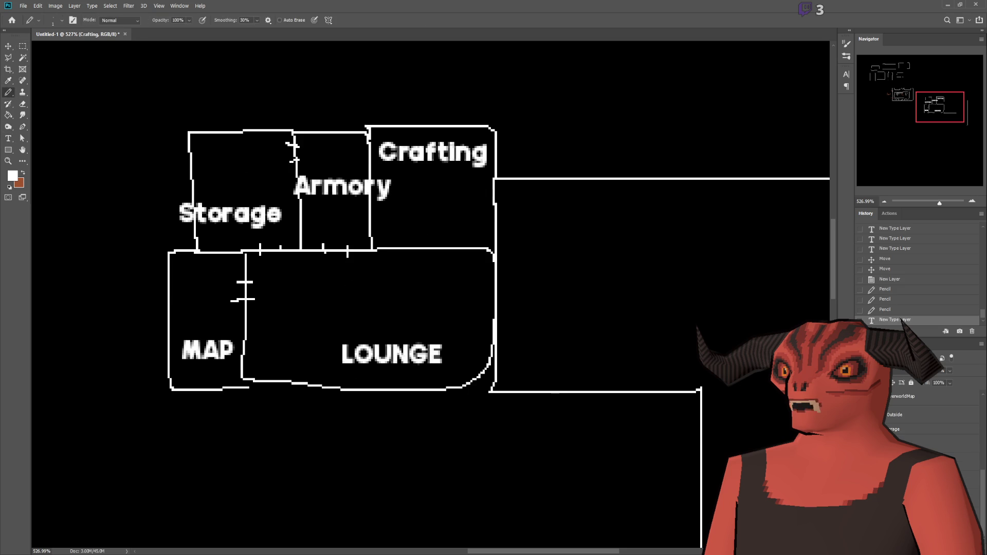
pyautogui.click(895, 429)
pyautogui.scroll(-5, 458, 326)
# Move the garage drawing directly below the Lounge and fine-tune its position
pyautogui.click(14, 46)
pyautogui.moveTo(232, 236)
pyautogui.mouseDown()
pyautogui.moveTo(466, 399)
pyautogui.moveTo(450, 386)
pyautogui.moveTo(431, 395)
pyautogui.moveTo(505, 394)
pyautogui.mouseUp()
pyautogui.scroll(5, 505, 395)
pyautogui.moveTo(374, 315); pyautogui.dragTo(369, 315)
pyautogui.scroll(-2, 369, 315)
pyautogui.scroll(2, 203, 313)
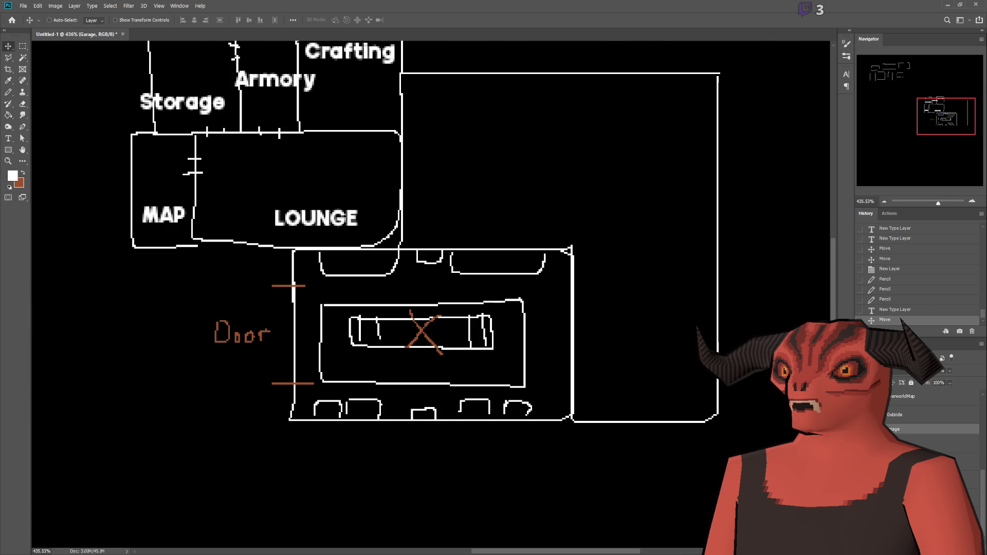
# Hide the garage's brown X and inner furniture layers, leaving only its outer walls
pyautogui.click(863, 443)
pyautogui.click(864, 443)
pyautogui.click(864, 443)
pyautogui.click(864, 458)
pyautogui.click(864, 458)
pyautogui.click(863, 457)
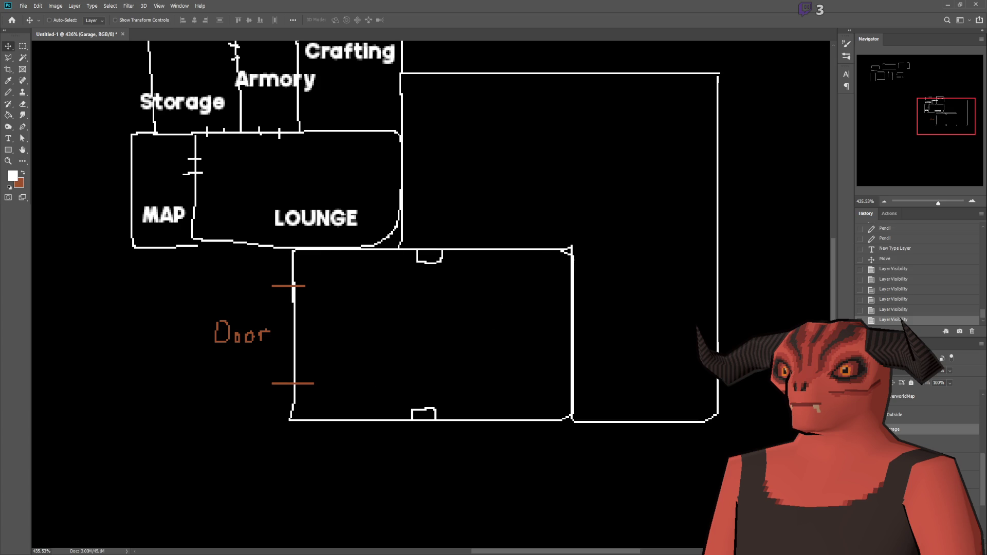
pyautogui.scroll(-2, 482, 353)
pyautogui.scroll(2, 459, 336)
pyautogui.click(9, 138)
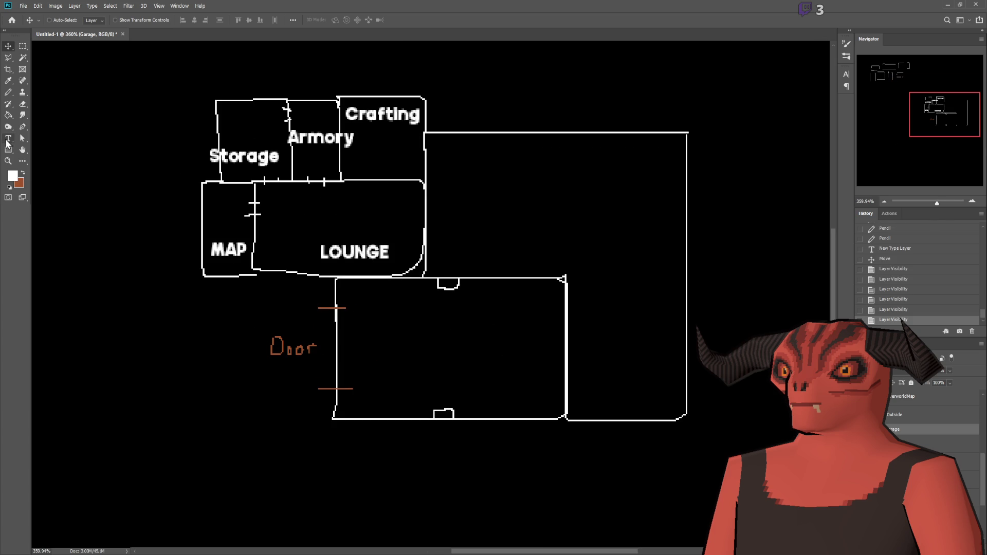
# Add a 'Garage' text label in the lower room, placed at its lower right
pyautogui.click(414, 343)
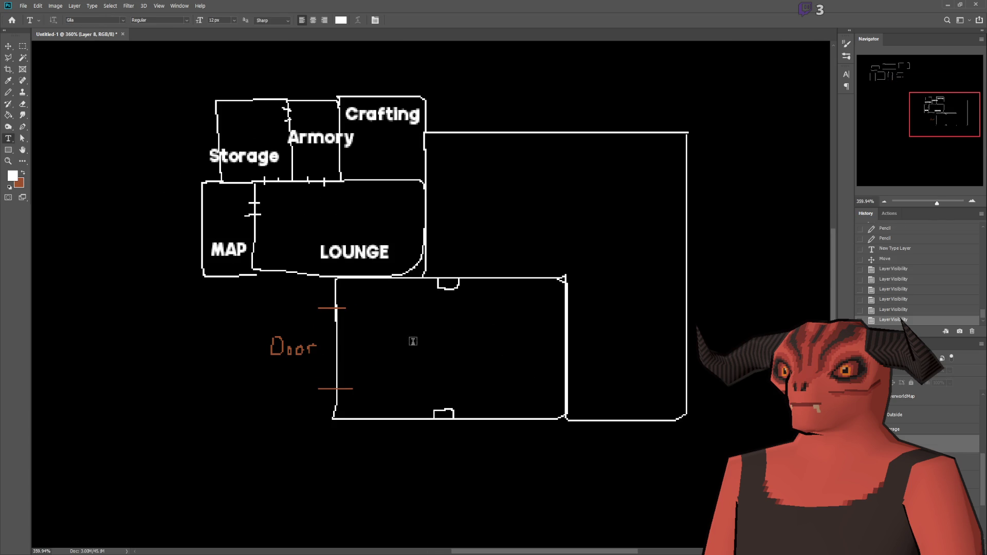
pyautogui.write('Garage')
pyautogui.moveTo(418, 353)
pyautogui.mouseDown()
pyautogui.moveTo(466, 379)
pyautogui.moveTo(472, 410)
pyautogui.mouseUp()
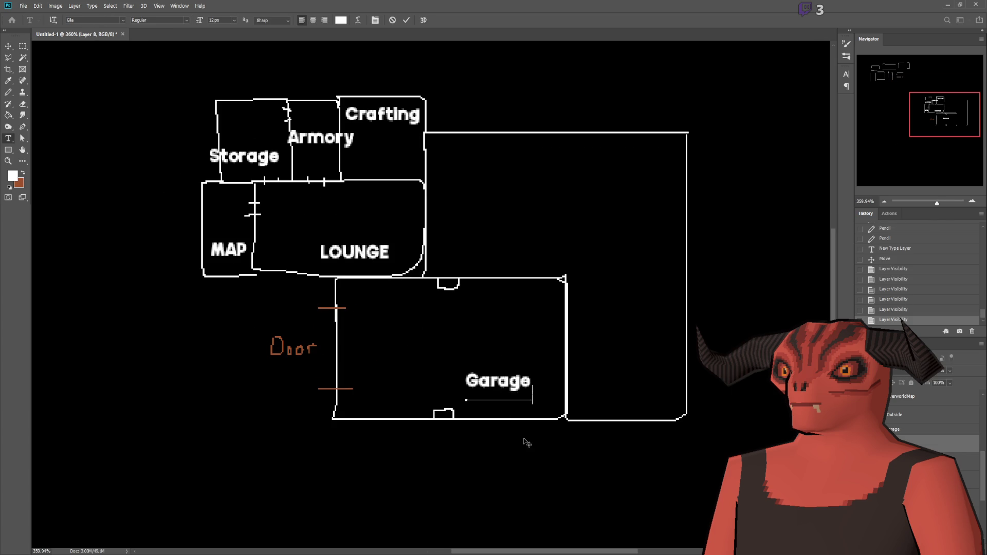
pyautogui.click(22, 46)
pyautogui.scroll(-2, 671, 310)
pyautogui.scroll(2, 671, 310)
pyautogui.scroll(-1, 670, 309)
pyautogui.scroll(2, 671, 310)
# On a new layer, pencil two door ticks on the Garage's right wall, undoing a stray driveway stroke
pyautogui.press('b')
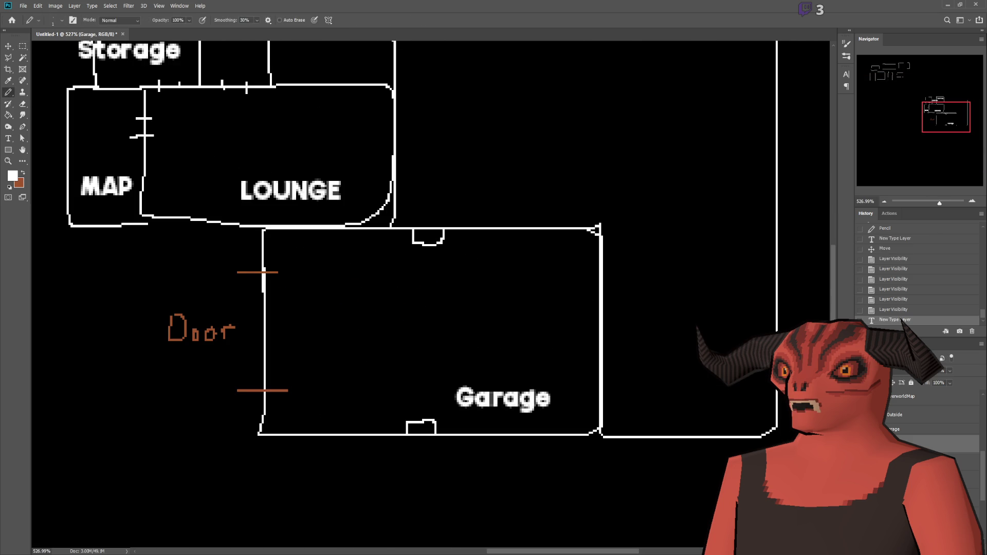
pyautogui.hotkey('ctrl', 'shift', 'alt', 'n')
pyautogui.moveTo(583, 270); pyautogui.dragTo(618, 274)
pyautogui.moveTo(576, 401); pyautogui.dragTo(613, 401)
pyautogui.moveTo(497, 335)
pyautogui.mouseDown()
pyautogui.moveTo(677, 137)
pyautogui.moveTo(534, 46)
pyautogui.moveTo(771, 306)
pyautogui.moveTo(377, 353)
pyautogui.mouseUp()
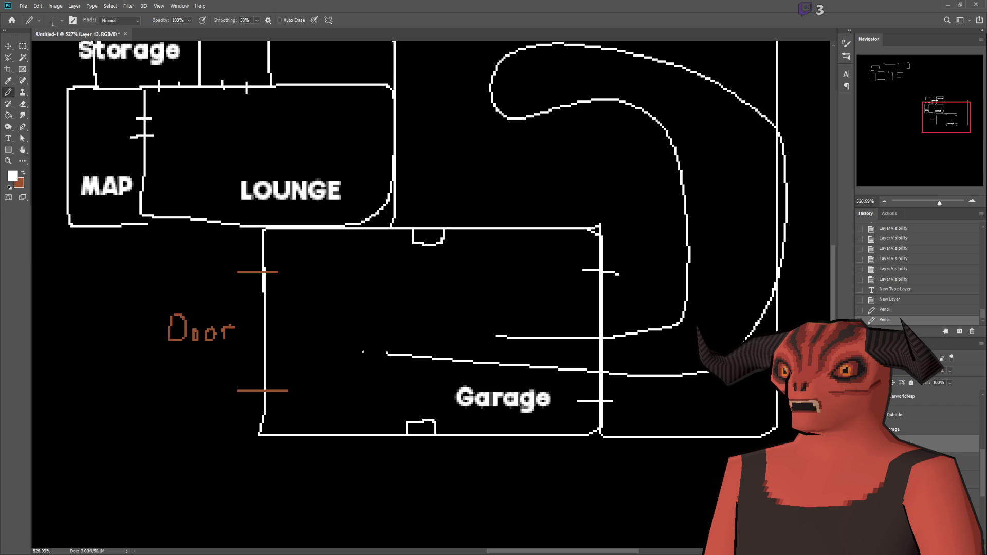
pyautogui.hotkey('ctrl', 'z')
pyautogui.scroll(-3, 551, 263)
pyautogui.scroll(2, 551, 263)
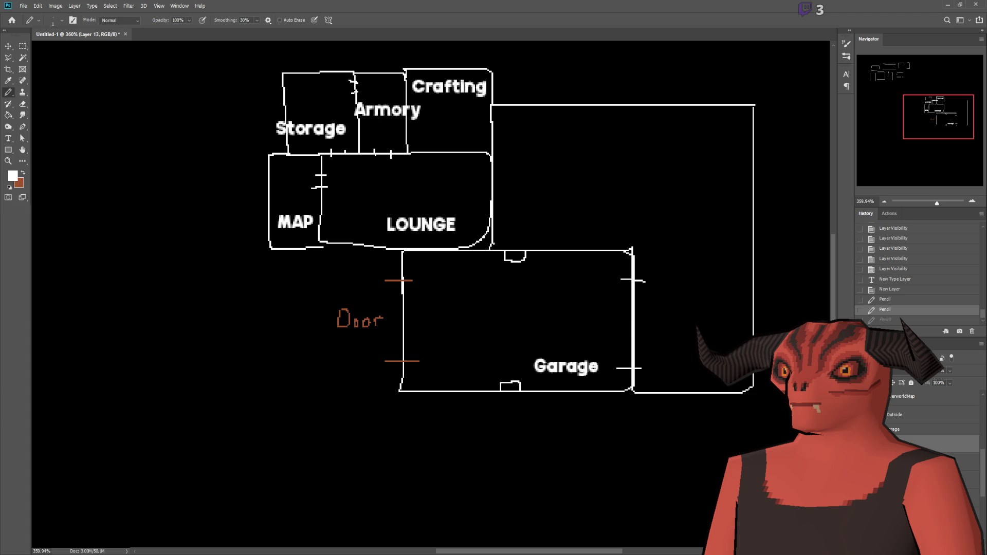
# On the MAP layer, type the label 'Yard' in the open area right of Crafting
pyautogui.scroll(2, 406, 249)
pyautogui.scroll(-3, 405, 248)
pyautogui.scroll(2, 405, 249)
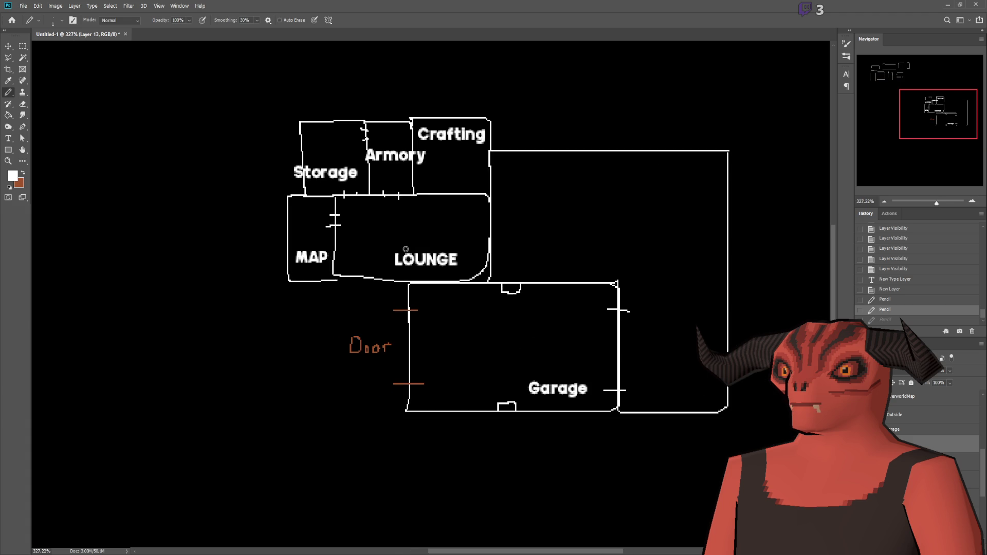
pyautogui.scroll(-3, 905, 403)
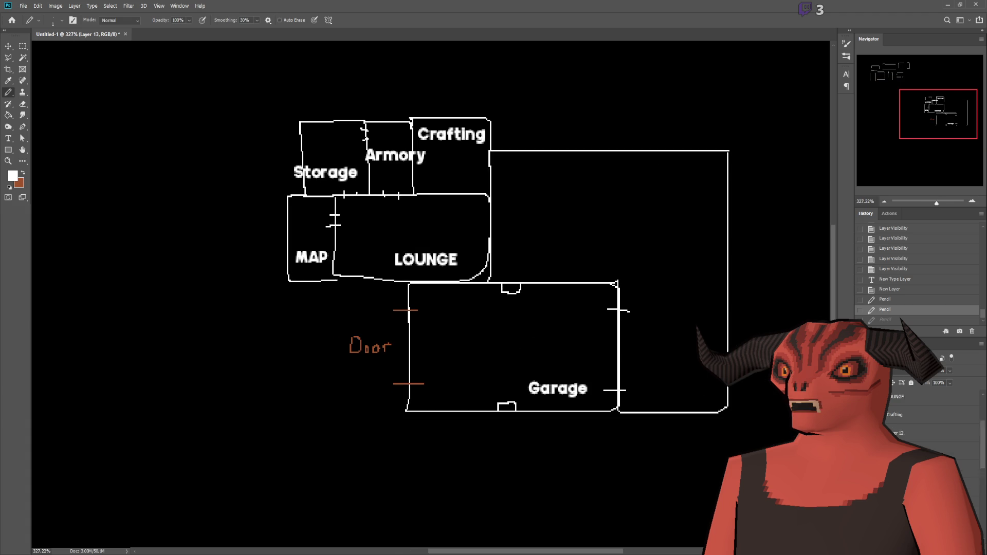
pyautogui.click(905, 403)
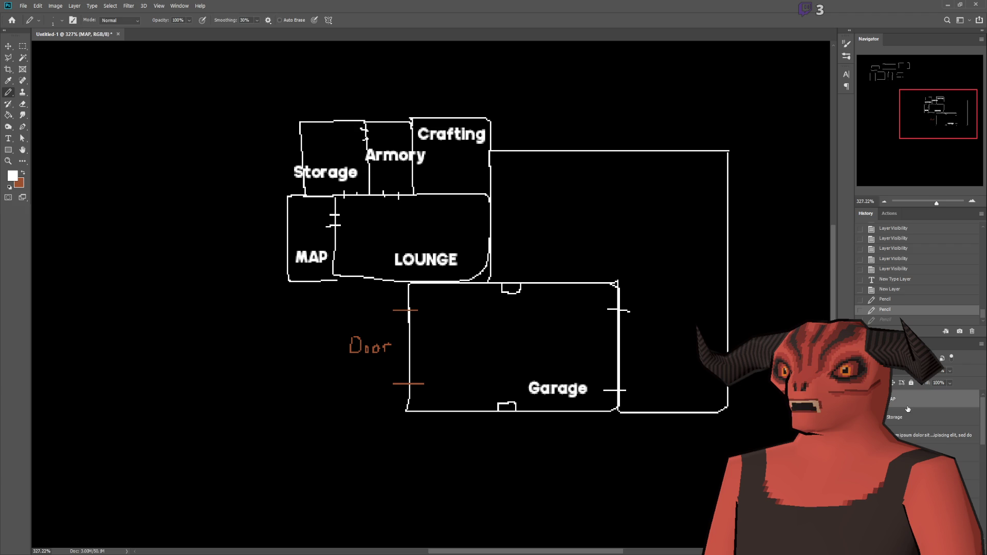
pyautogui.press('t')
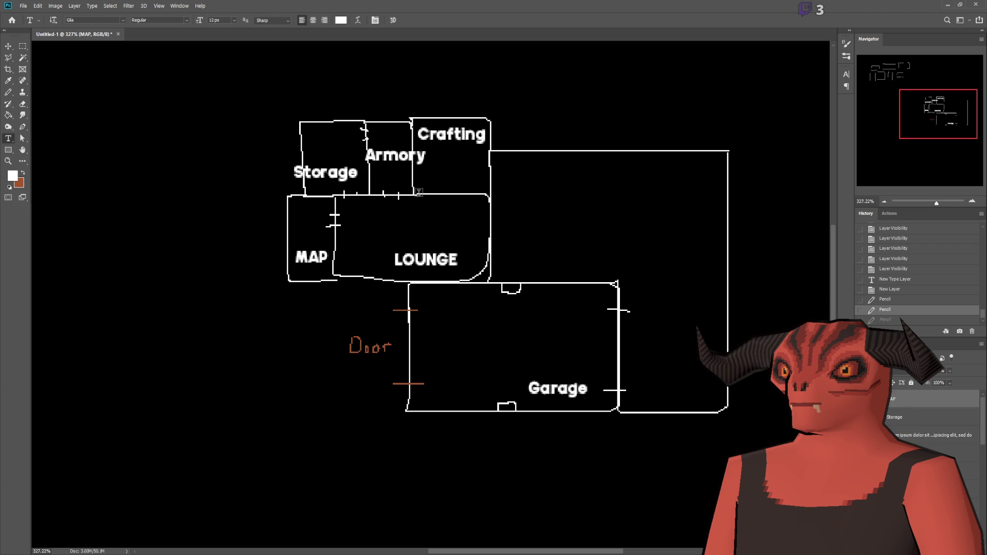
pyautogui.click(624, 195)
pyautogui.write('Yard')
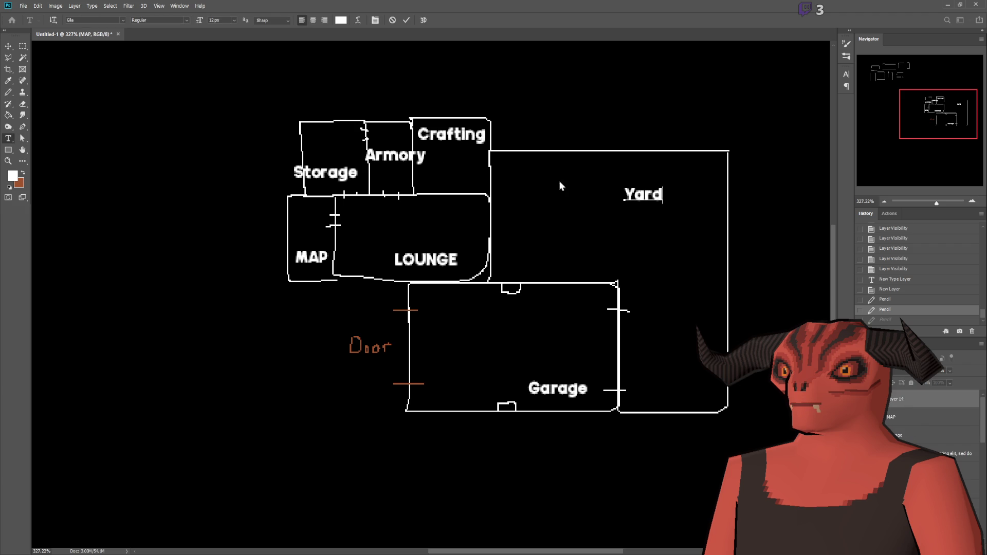
pyautogui.click(22, 46)
# Switch to the Pencil and create a new empty layer for the next walls
pyautogui.scroll(3, 288, 218)
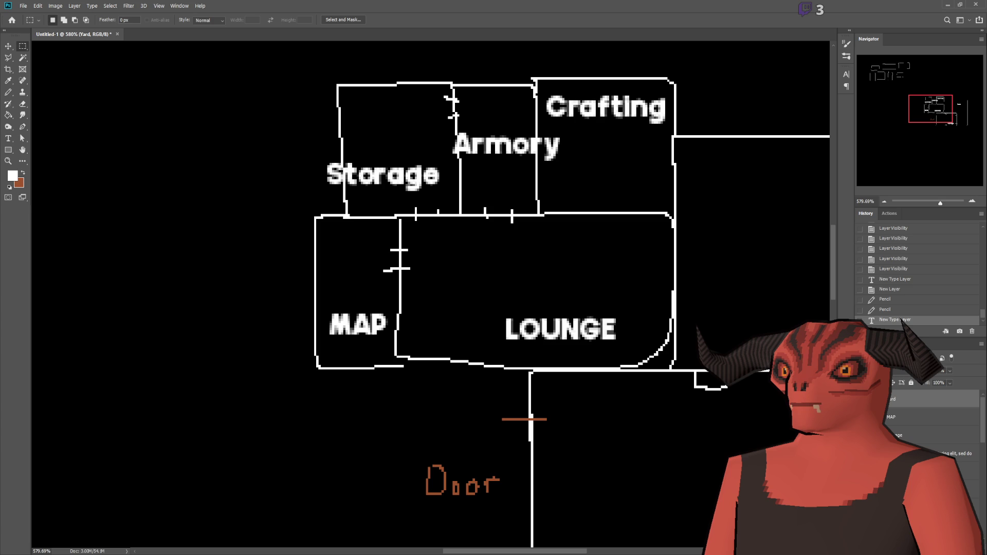
pyautogui.scroll(-3, 171, 213)
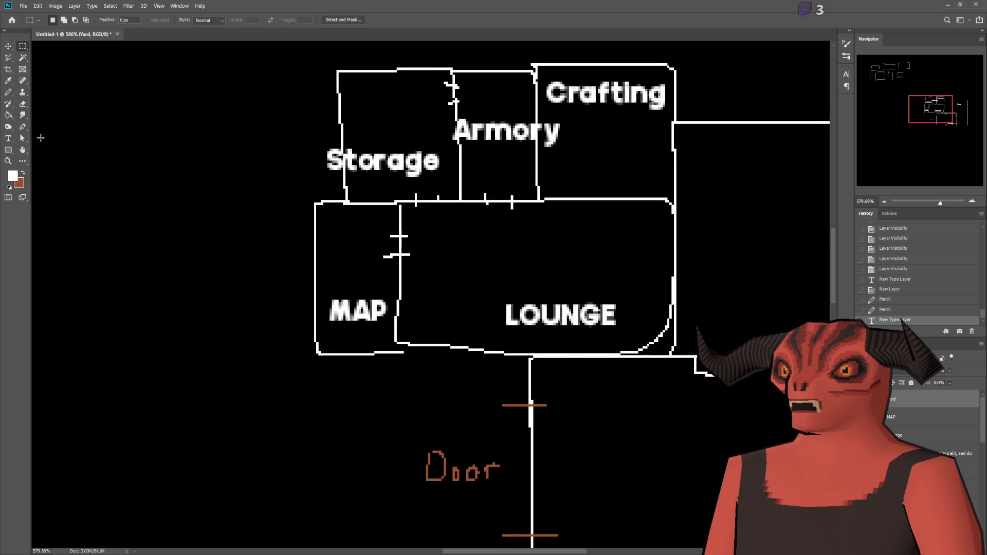
pyautogui.click(10, 95)
pyautogui.scroll(-5, 372, 354)
pyautogui.scroll(3, 512, 305)
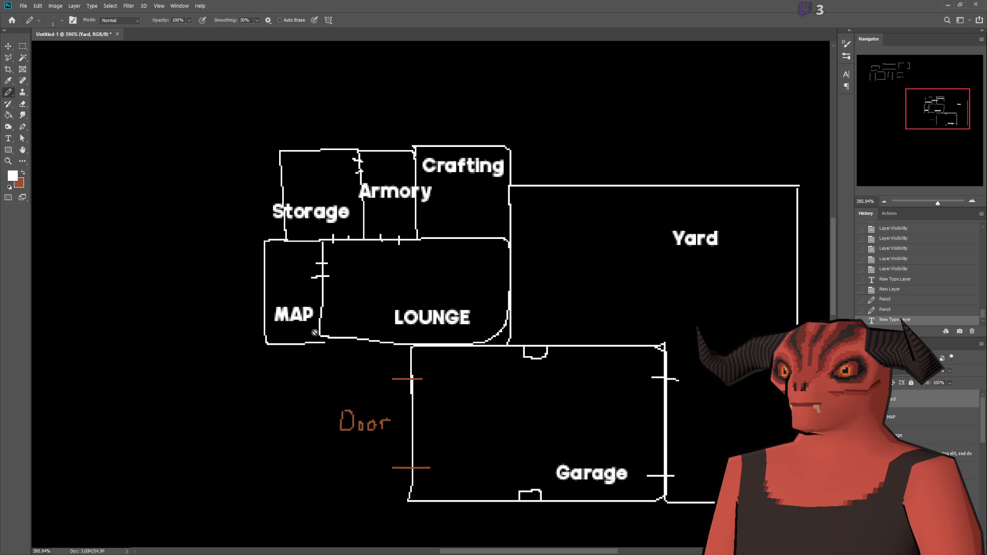
pyautogui.scroll(-2, 925, 416)
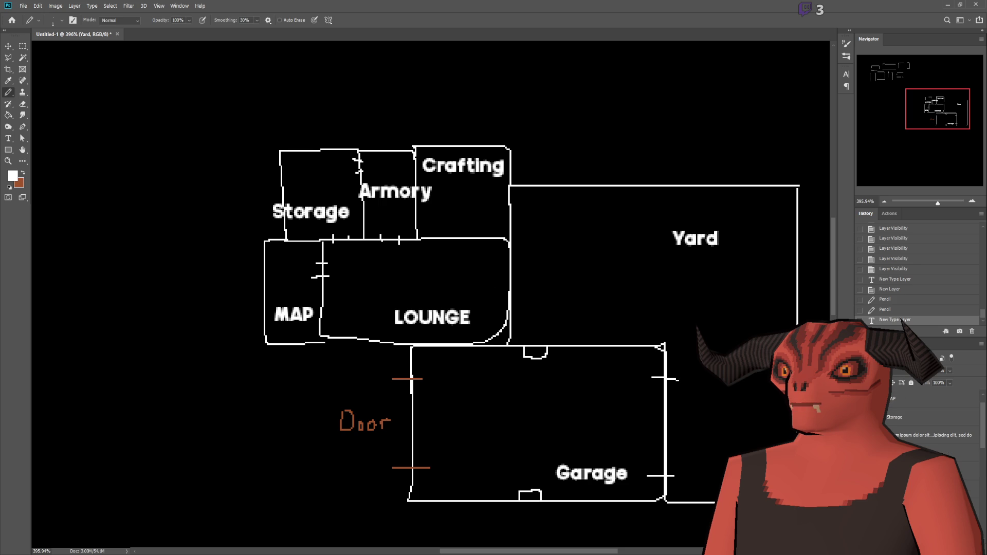
pyautogui.hotkey('ctrl', 'shift', 'alt', 'n')
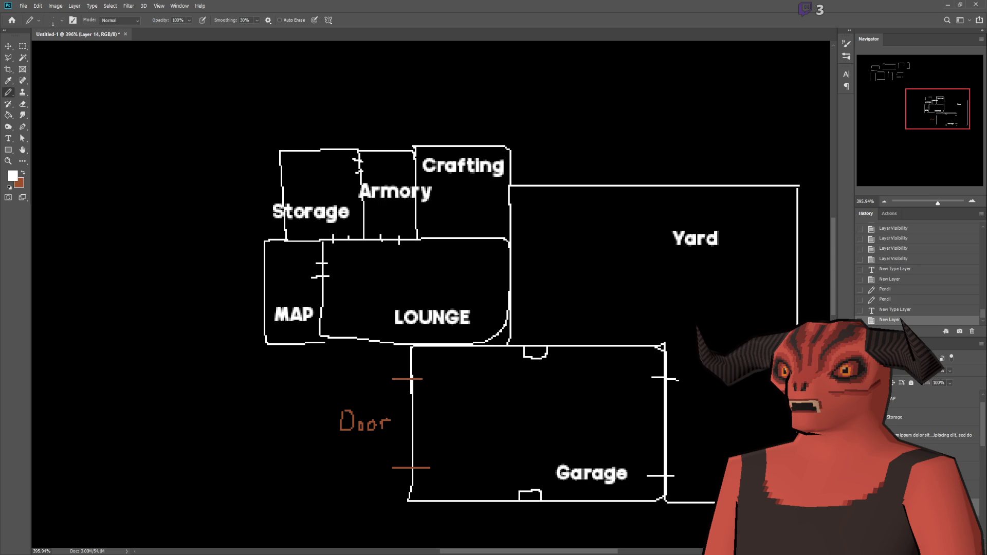
# Pencil a box below MAP and LOUNGE for a new room, undoing a stray first stroke
pyautogui.scroll(2, 398, 349)
pyautogui.scroll(1, 398, 349)
pyautogui.moveTo(314, 297)
pyautogui.mouseDown()
pyautogui.moveTo(314, 327)
pyautogui.moveTo(412, 332)
pyautogui.moveTo(414, 301)
pyautogui.mouseUp()
pyautogui.hotkey('ctrl', 'z')
pyautogui.moveTo(307, 336)
pyautogui.mouseDown()
pyautogui.moveTo(308, 370)
pyautogui.moveTo(413, 375)
pyautogui.moveTo(412, 299)
pyautogui.mouseUp()
# Label the new room 'Bedroom' and commit the text
pyautogui.press('t')
pyautogui.click(297, 333)
pyautogui.write('Bedroom')
pyautogui.hotkey('ctrl', 'Return')
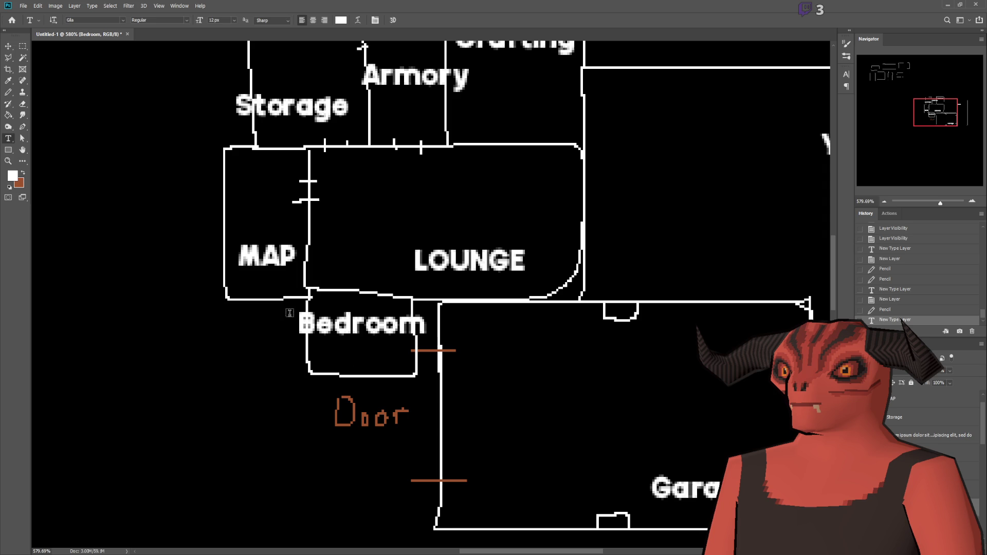
pyautogui.click(23, 46)
pyautogui.scroll(-1, 191, 210)
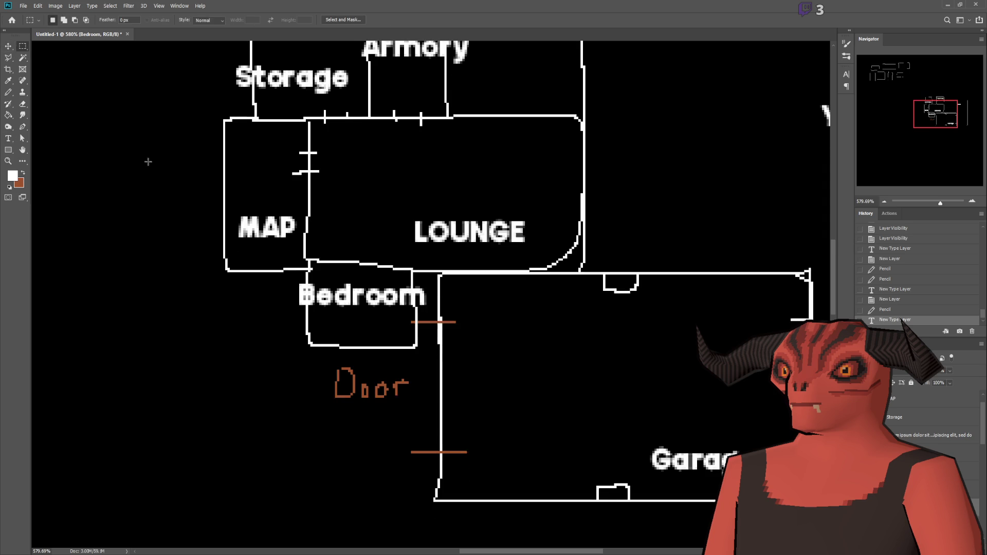
pyautogui.press('v')
pyautogui.keyDown('alt'); pyautogui.scroll(-1, 337, 239); pyautogui.keyUp('alt')
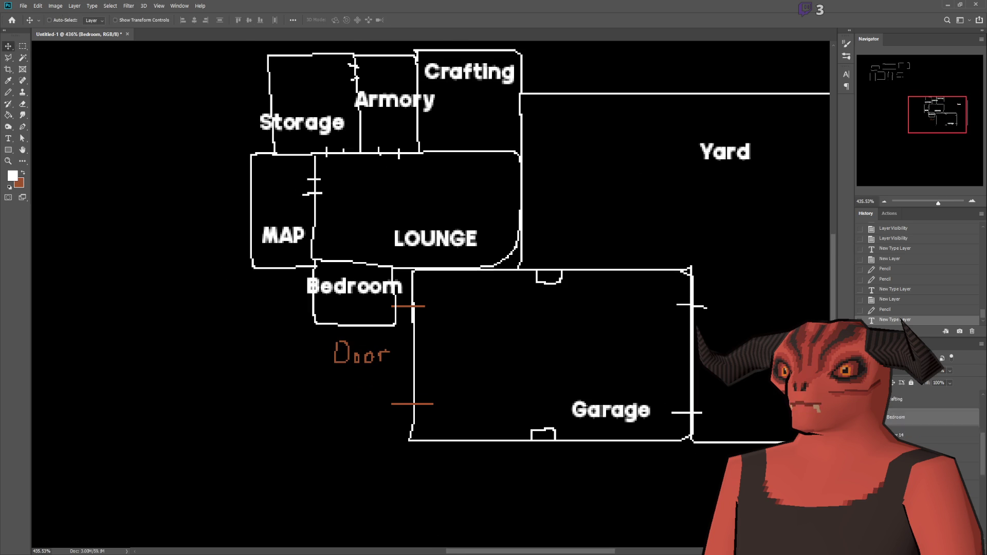
# Move the Garage and its door marks down-left, then nudge it up slightly
pyautogui.moveTo(520, 375)
pyautogui.mouseDown()
pyautogui.moveTo(470, 446)
pyautogui.moveTo(412, 435)
pyautogui.moveTo(425, 425)
pyautogui.moveTo(353, 429)
pyautogui.mouseUp()
pyautogui.press('Up')
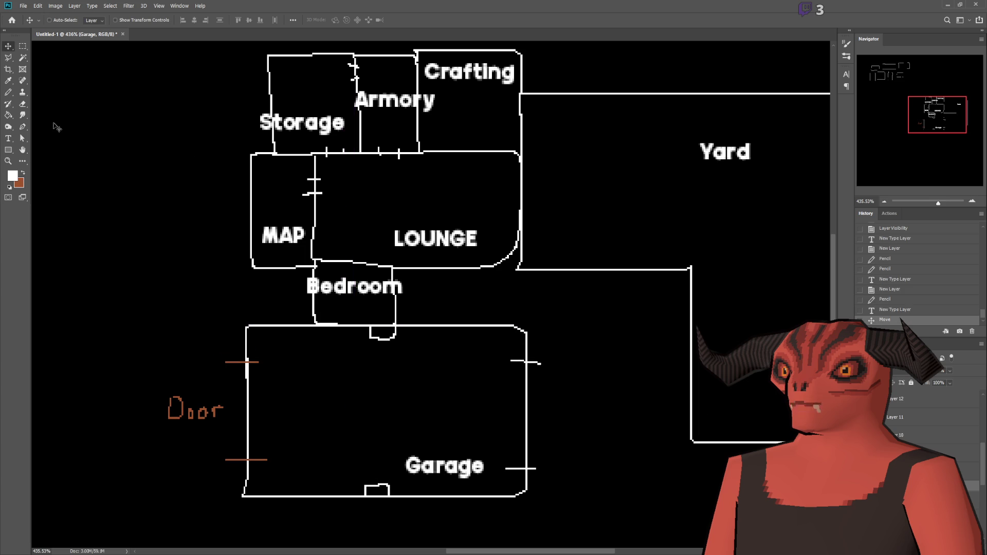
pyautogui.click(8, 92)
# On Layer 14, pencil two walls down from the Lounge and close the room along its lower wall
pyautogui.scroll(5, 419, 267)
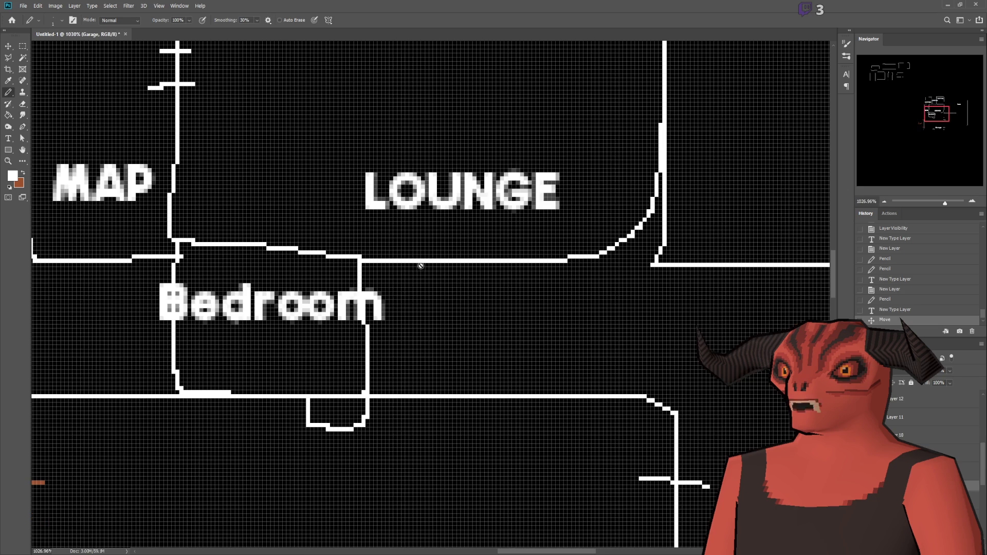
pyautogui.scroll(3, 894, 419)
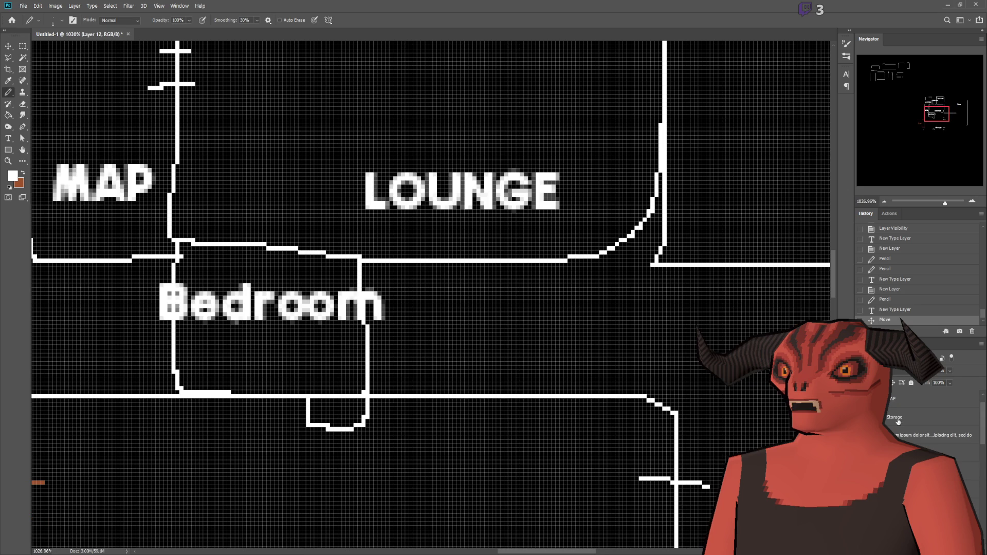
pyautogui.click(895, 401)
pyautogui.moveTo(458, 263); pyautogui.dragTo(453, 394)
pyautogui.scroll(-3, 453, 394)
pyautogui.scroll(2, 560, 329)
pyautogui.moveTo(597, 303); pyautogui.dragTo(594, 391)
pyautogui.moveTo(578, 301); pyautogui.dragTo(501, 298)
pyautogui.scroll(-3, 653, 275)
pyautogui.scroll(-3, 653, 274)
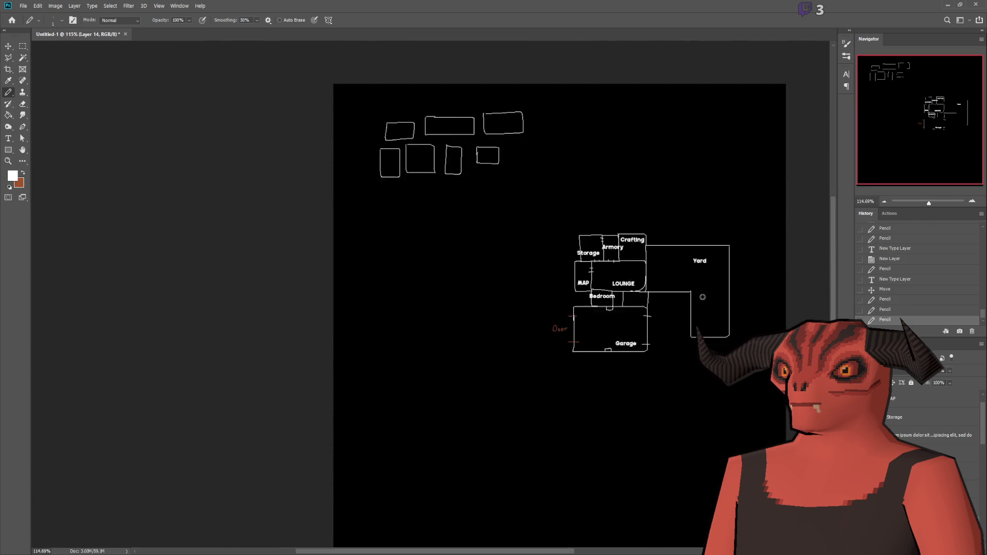
# Free-transform the Yard outline on the Outside layer, rotating and moving it into place
pyautogui.scroll(4, 686, 303)
pyautogui.press('v')
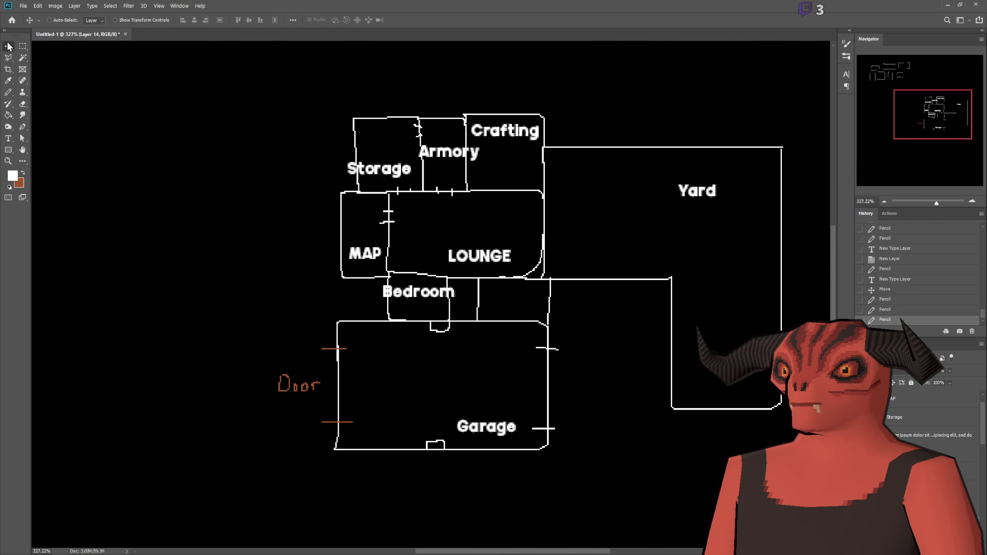
pyautogui.scroll(-1, 431, 293)
pyautogui.click(914, 436)
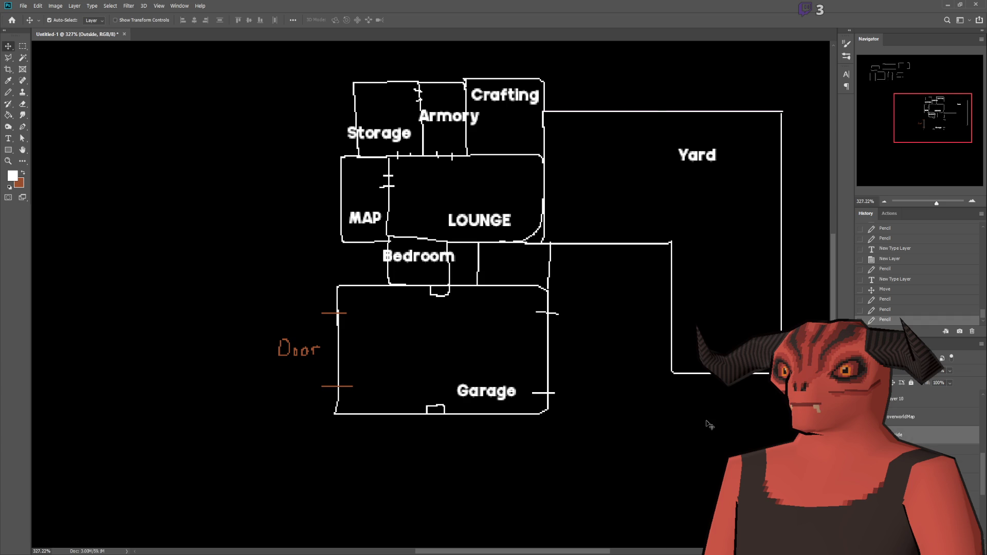
pyautogui.hotkey('ctrl', 't')
pyautogui.moveTo(796, 242); pyautogui.dragTo(745, 200)
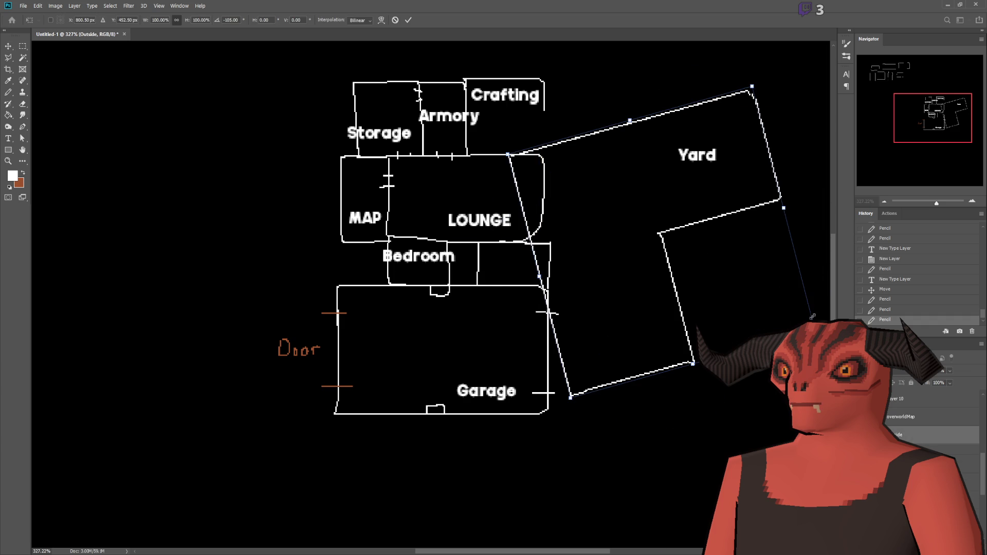
pyautogui.moveTo(773, 418)
pyautogui.mouseDown()
pyautogui.moveTo(719, 240)
pyautogui.moveTo(704, 222)
pyautogui.mouseUp()
pyautogui.moveTo(633, 283); pyautogui.dragTo(641, 314)
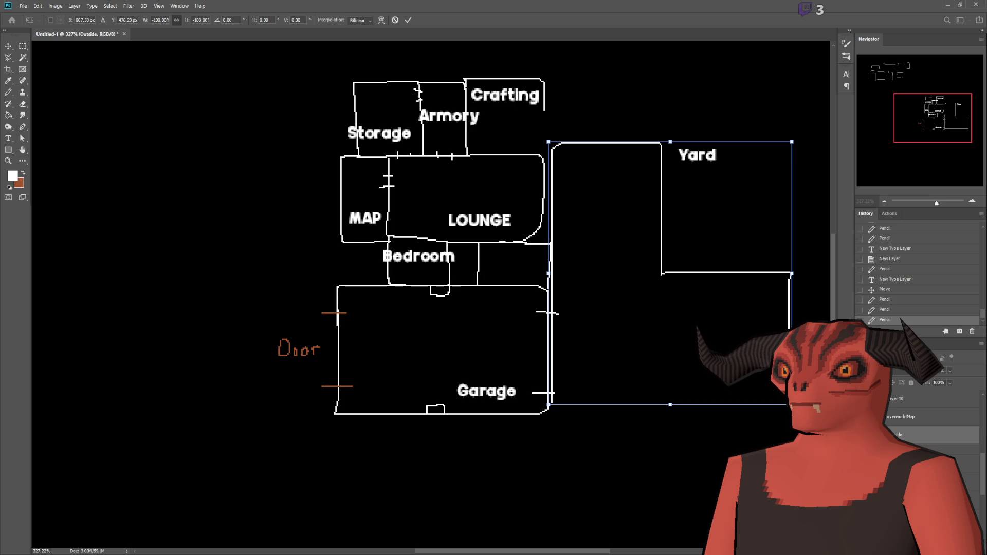
pyautogui.press('Return')
# Select all on the Outside layer, delete the Yard outline, and deselect
pyautogui.hotkey('ctrl', 'a')
pyautogui.press('Delete')
pyautogui.hotkey('ctrl', 'd')
pyautogui.click(8, 92)
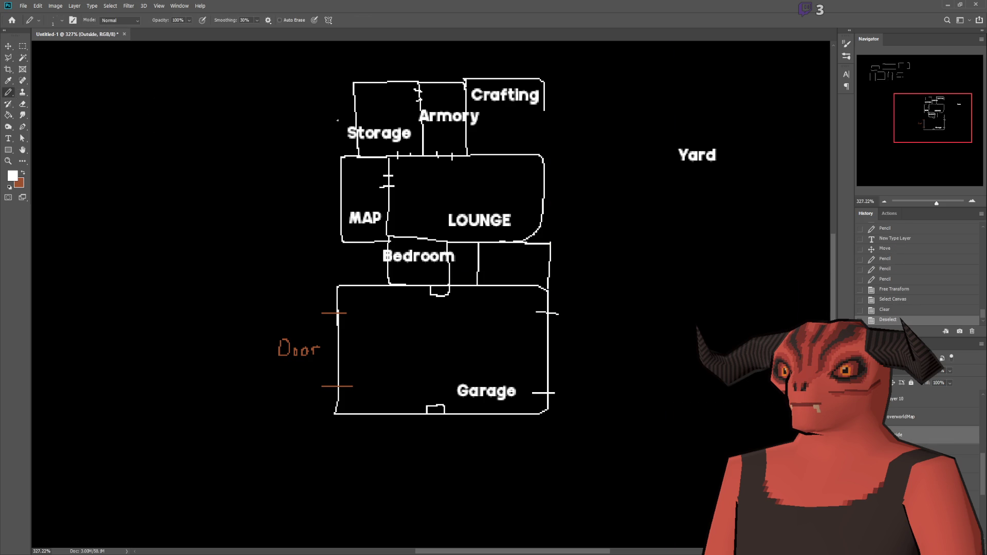
# Pencil the Yard boundary from the Garage corner up to Crafting and down the Lounge's right side, redrawing one bad stroke
pyautogui.moveTo(545, 413)
pyautogui.mouseDown()
pyautogui.moveTo(695, 413)
pyautogui.moveTo(695, 125)
pyautogui.moveTo(567, 77)
pyautogui.moveTo(544, 80)
pyautogui.mouseUp()
pyautogui.scroll(-3, 612, 218)
pyautogui.scroll(5, 612, 218)
pyautogui.moveTo(549, 43); pyautogui.dragTo(556, 91)
pyautogui.scroll(1, 533, 40)
pyautogui.hotkey('ctrl', 'z')
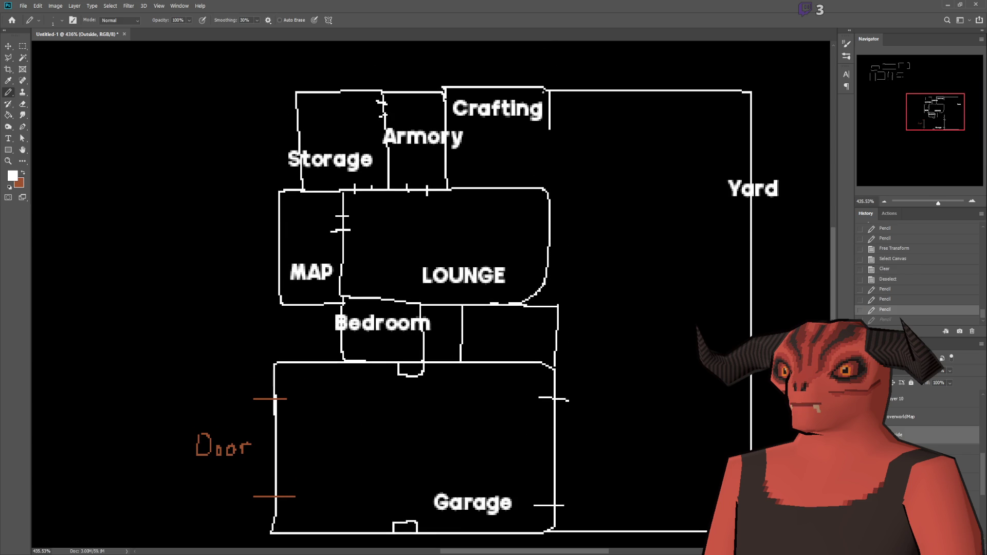
pyautogui.moveTo(549, 129)
pyautogui.mouseDown()
pyautogui.moveTo(551, 291)
pyautogui.moveTo(577, 459)
pyautogui.mouseUp()
pyautogui.scroll(-3, 577, 459)
pyautogui.scroll(3, 534, 462)
pyautogui.scroll(-2, 522, 438)
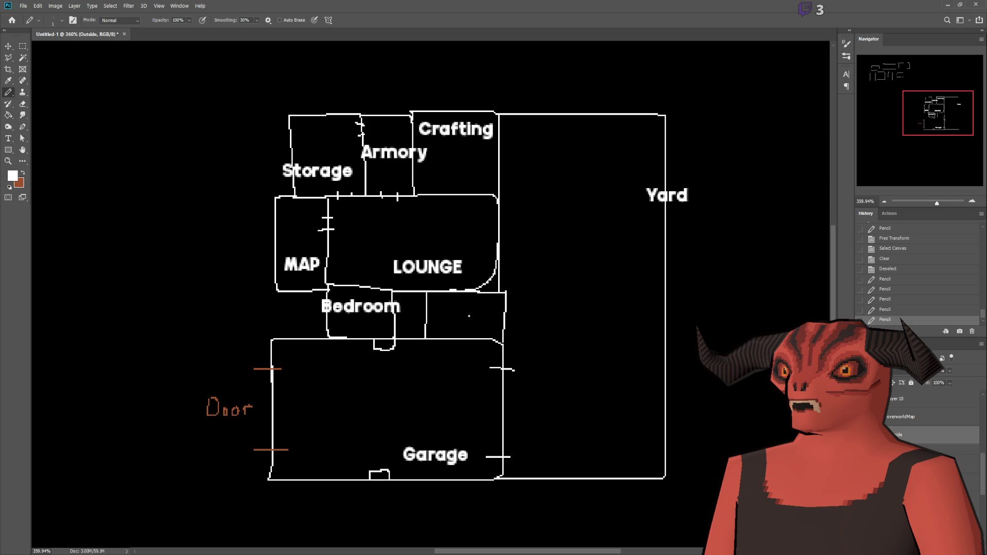
pyautogui.scroll(-1, 439, 318)
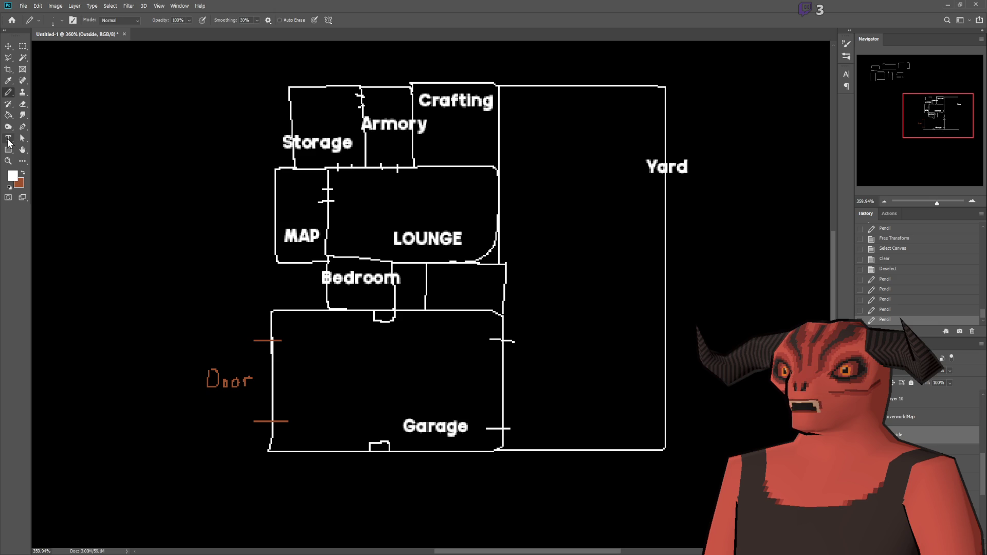
pyautogui.click(8, 139)
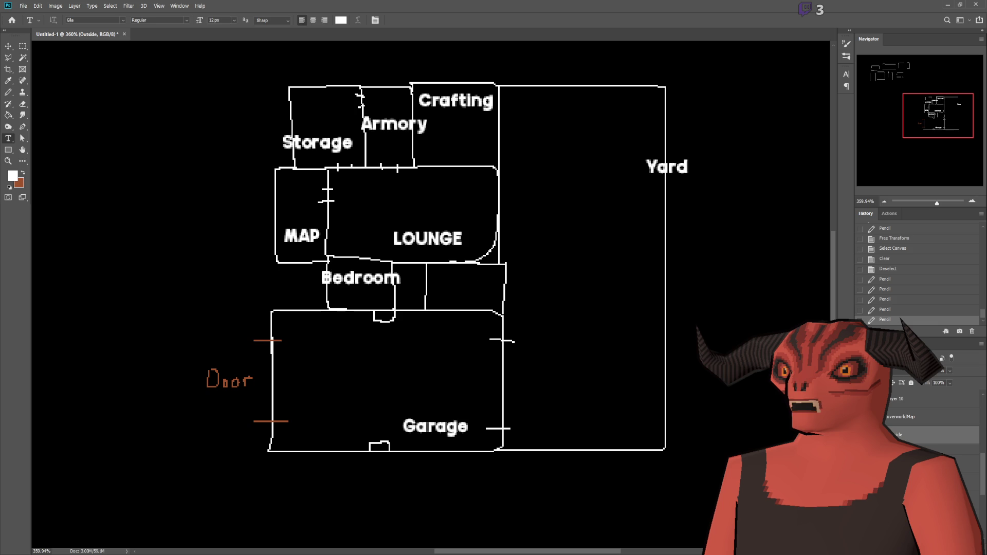
# Label the empty room 'POWER' and nudge the text left and down
pyautogui.scroll(5, 471, 247)
pyautogui.click(454, 280)
pyautogui.write('POWER')
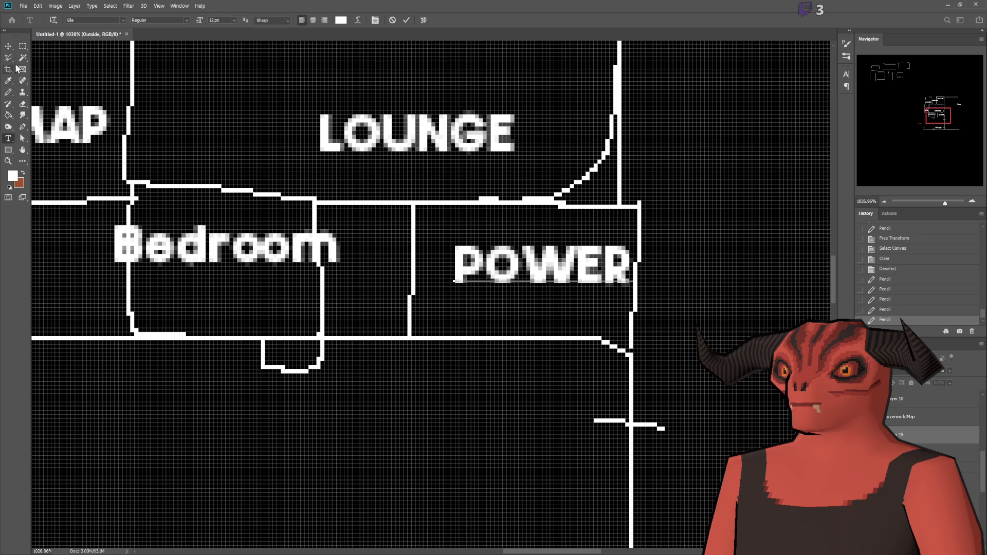
pyautogui.click(8, 47)
pyautogui.press('Left')
pyautogui.press('Left')
pyautogui.press('Left')
pyautogui.press('Down')
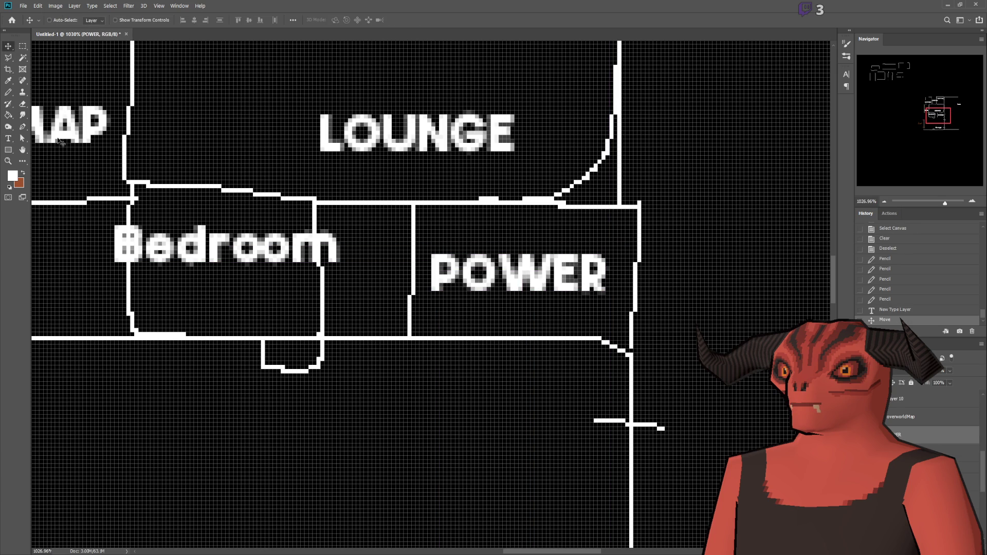
# Draw three door ticks across the POWER room's walls
pyautogui.click(8, 92)
pyautogui.scroll(-2, 510, 236)
pyautogui.scroll(3, 572, 245)
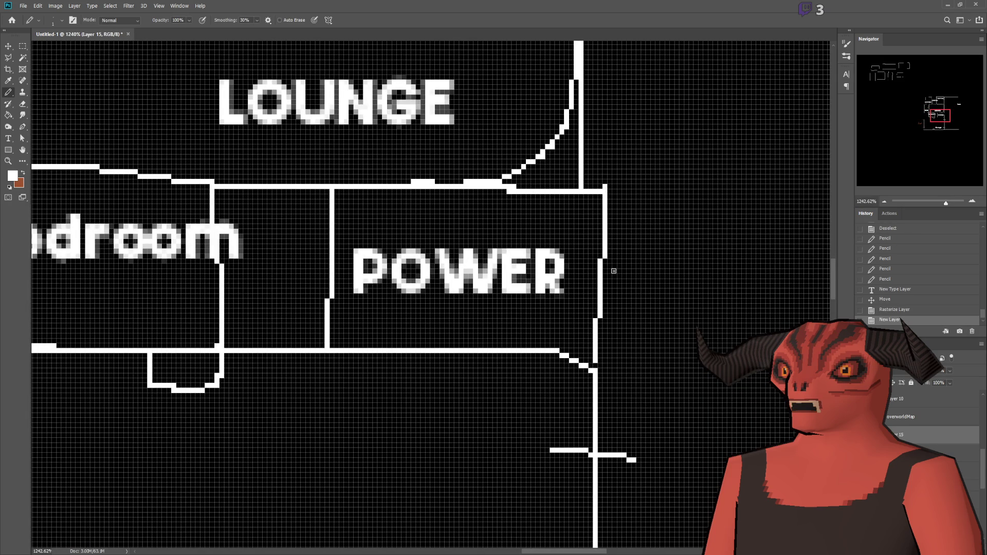
pyautogui.moveTo(584, 237); pyautogui.dragTo(615, 236)
pyautogui.moveTo(575, 305); pyautogui.dragTo(612, 305)
pyautogui.moveTo(394, 165)
pyautogui.mouseDown()
pyautogui.moveTo(395, 191)
pyautogui.moveTo(427, 182)
pyautogui.mouseUp()
pyautogui.scroll(-4, 123, 158)
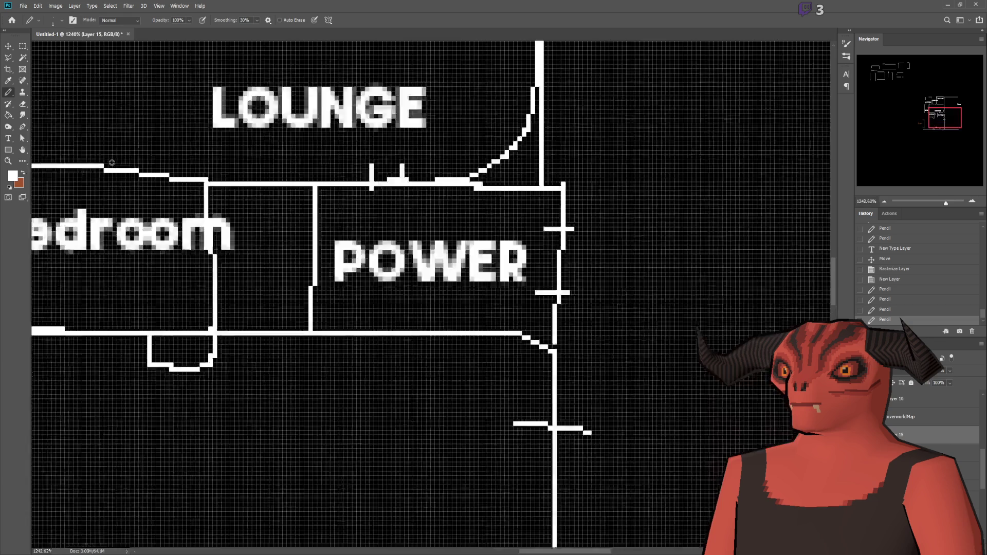
pyautogui.scroll(3, 51, 141)
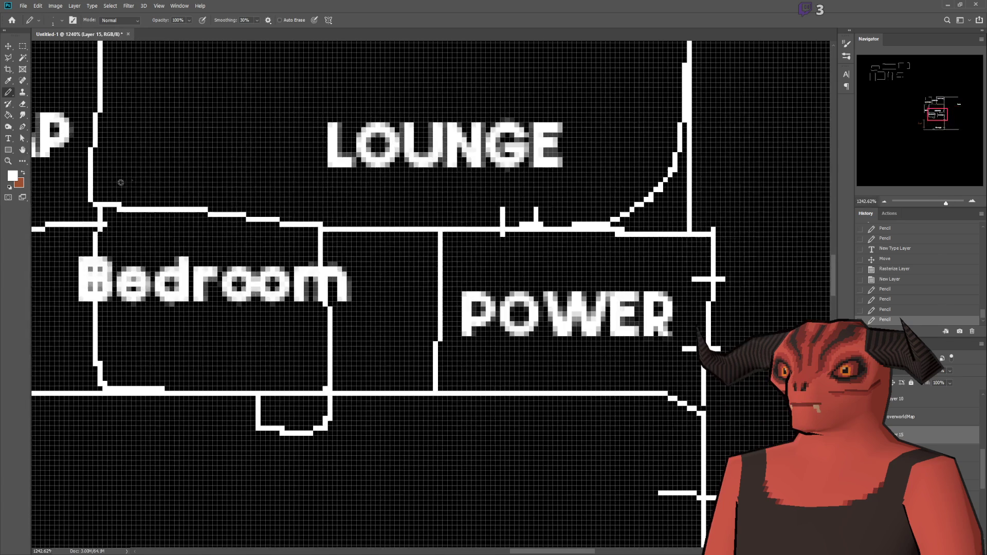
# Add door ticks on the Bedroom wall, Crafting's left wall, and the Lounge's top and right walls
pyautogui.moveTo(141, 183); pyautogui.dragTo(142, 208)
pyautogui.moveTo(187, 181); pyautogui.dragTo(186, 232)
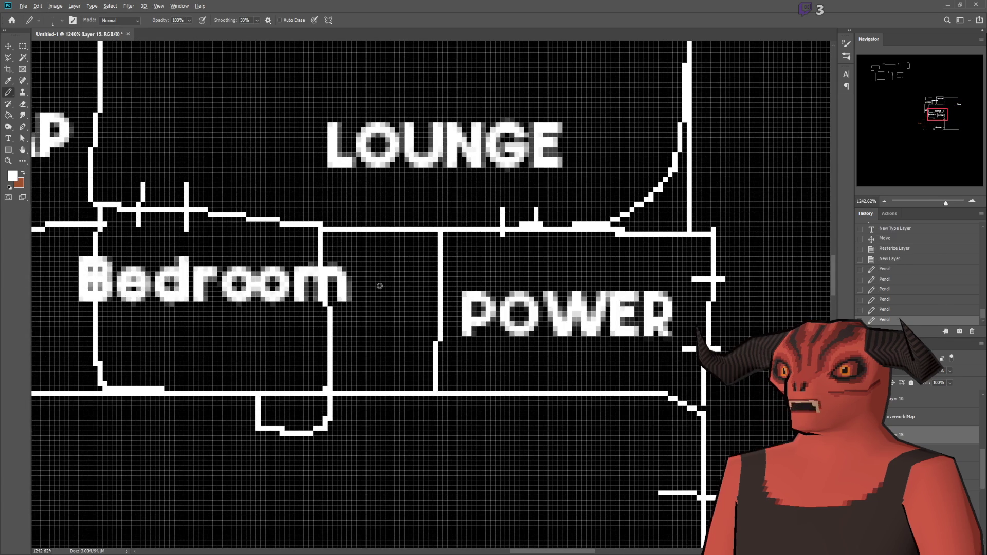
pyautogui.scroll(-8, 392, 246)
pyautogui.scroll(5, 392, 247)
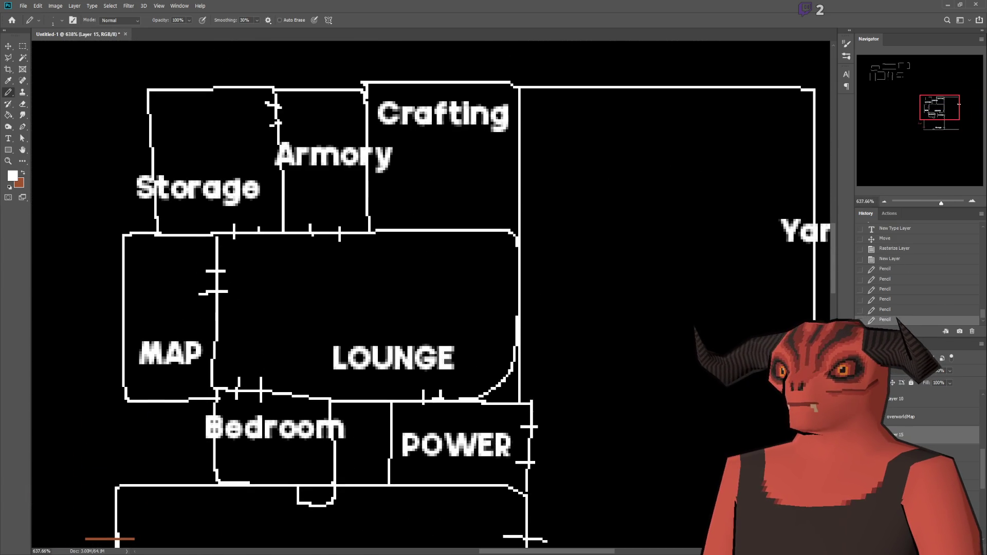
pyautogui.moveTo(359, 105); pyautogui.dragTo(378, 105)
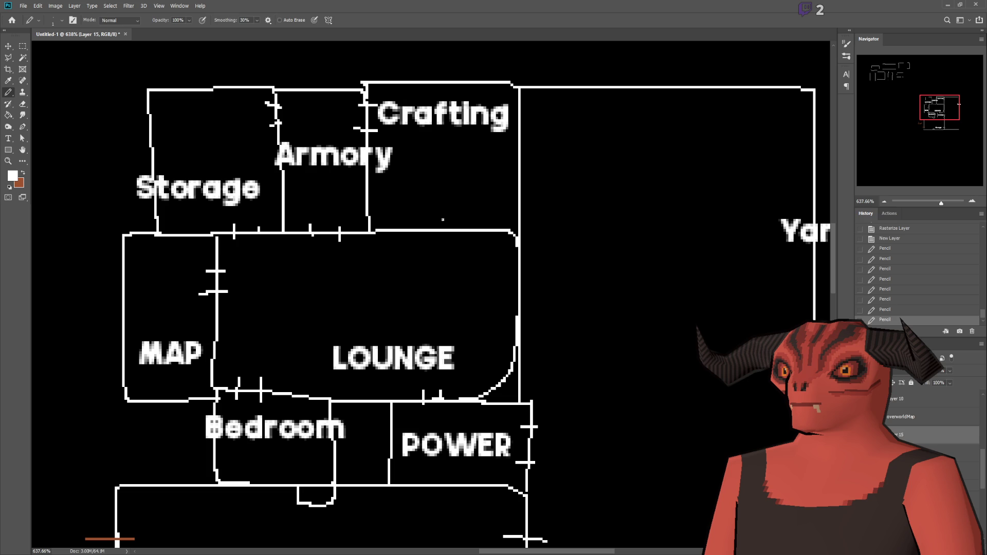
pyautogui.moveTo(470, 222); pyautogui.dragTo(470, 249)
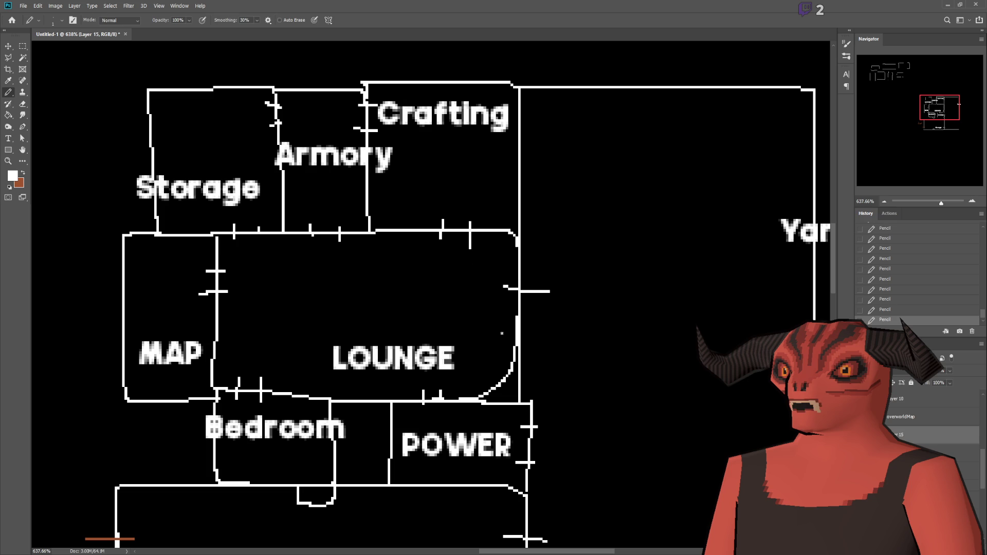
pyautogui.moveTo(502, 333); pyautogui.dragTo(546, 333)
pyautogui.scroll(-5, 251, 407)
pyautogui.scroll(3, 419, 449)
pyautogui.scroll(2, 420, 448)
pyautogui.scroll(-3, 466, 282)
pyautogui.scroll(5, 477, 328)
# Mark doorways on the wall below Power and the wall below Bedroom
pyautogui.moveTo(470, 304); pyautogui.dragTo(515, 308)
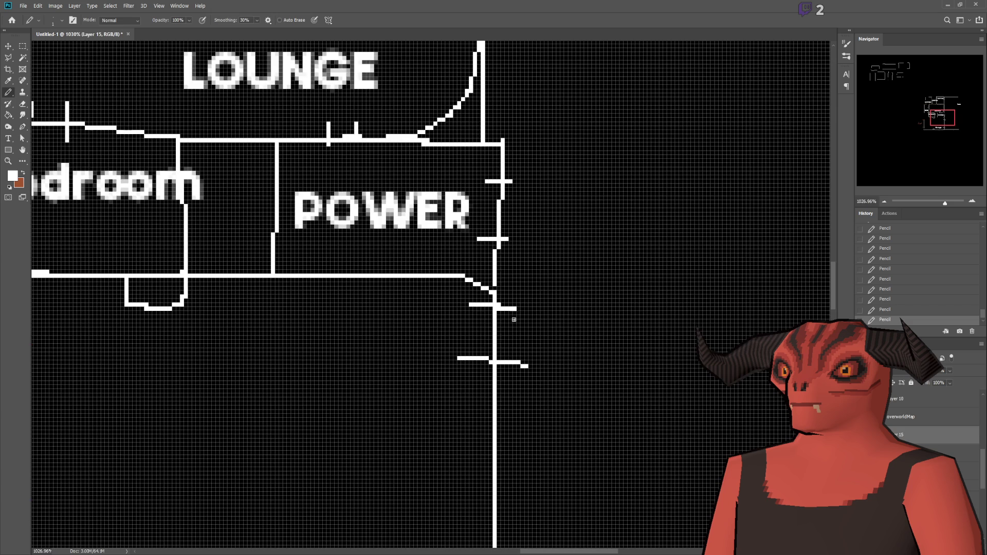
pyautogui.scroll(-5, 605, 310)
pyautogui.scroll(2, 583, 327)
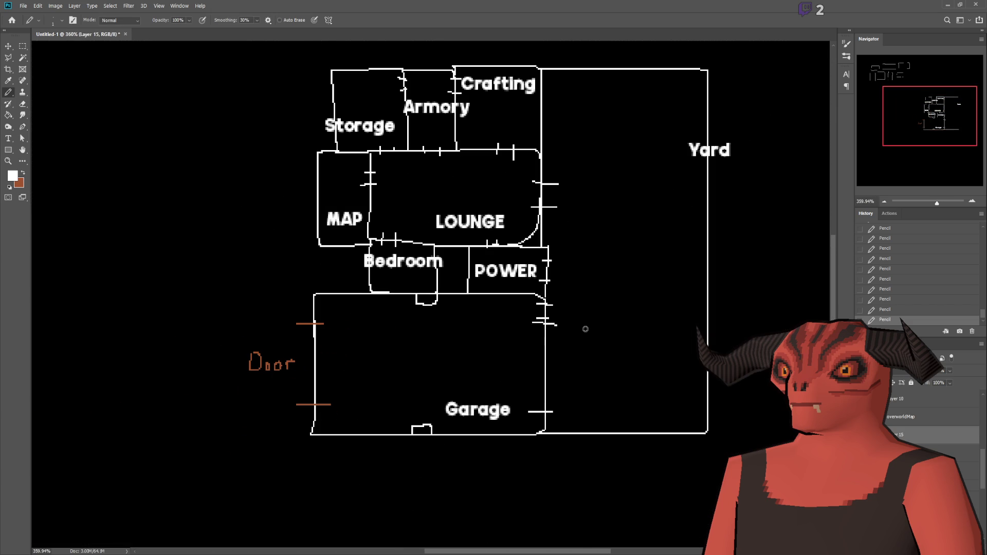
pyautogui.scroll(5, 479, 307)
pyautogui.moveTo(453, 276); pyautogui.dragTo(452, 324)
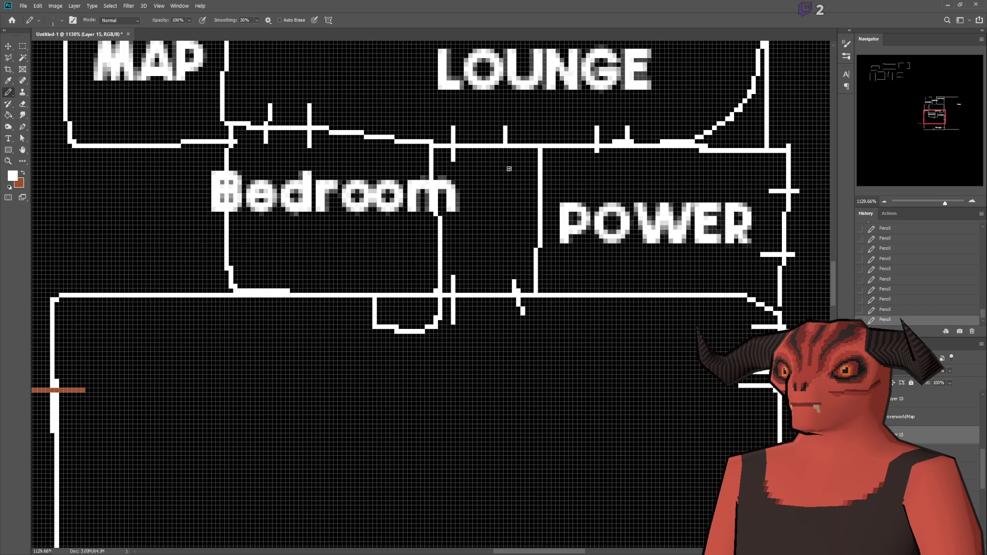
pyautogui.scroll(-5, 406, 350)
pyautogui.scroll(2, 581, 359)
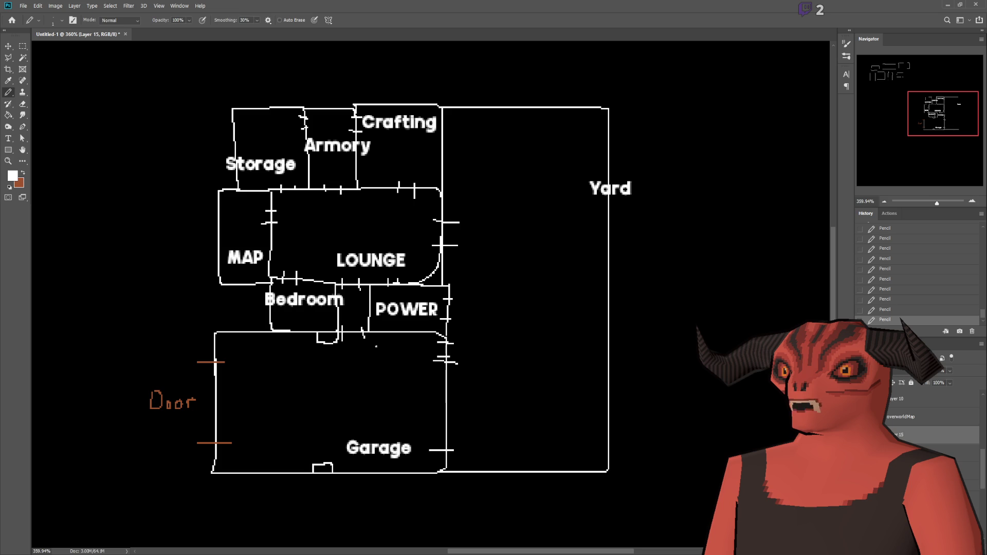
# Pencil an X left of Bedroom, then undo its diagonal stroke
pyautogui.scroll(5, 360, 319)
pyautogui.scroll(2, 361, 320)
pyautogui.moveTo(295, 228); pyautogui.dragTo(410, 342)
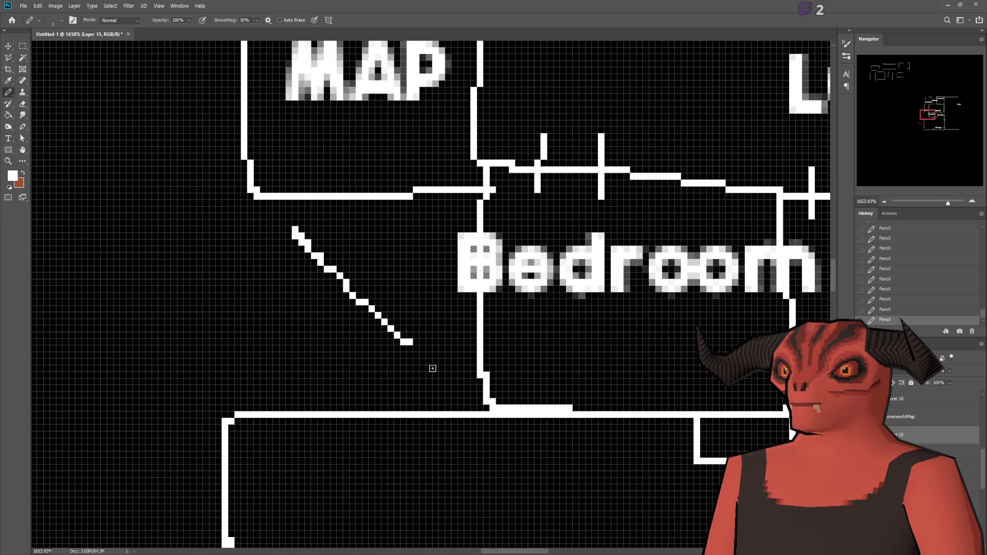
pyautogui.moveTo(378, 209); pyautogui.dragTo(289, 368)
pyautogui.scroll(-7, 270, 401)
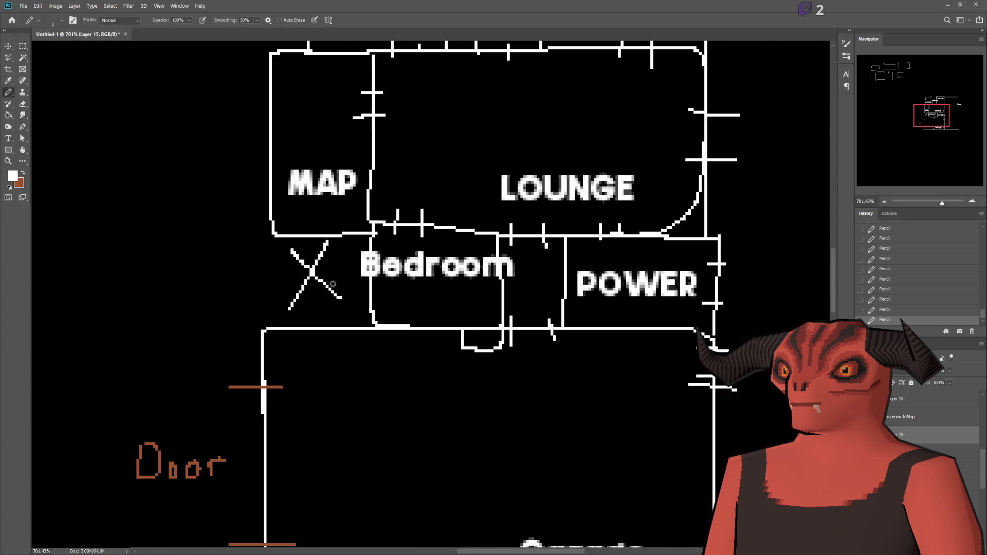
pyautogui.scroll(6, 462, 269)
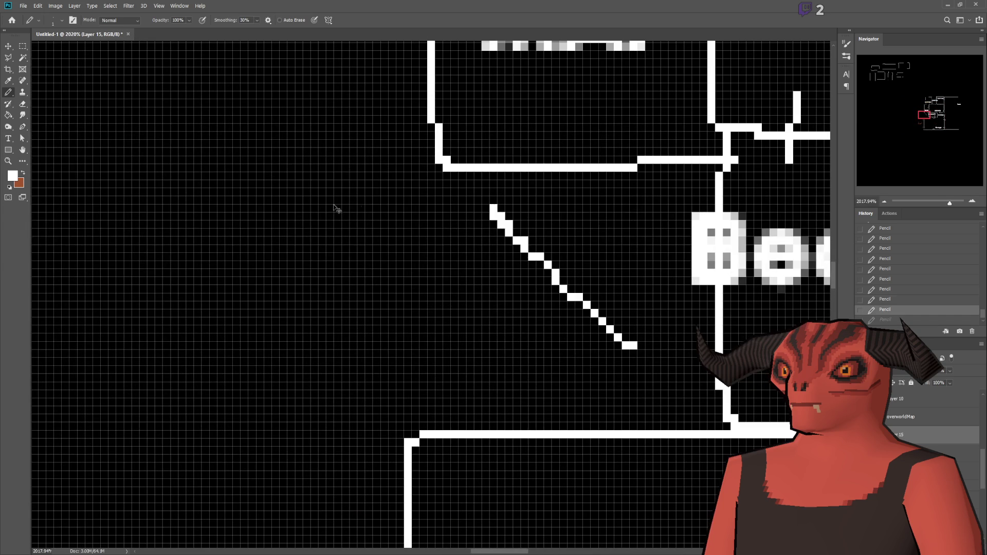
pyautogui.hotkey('ctrl', 'z')
# Add the label '(Bathroom)' and move it into place left of Bedroom
pyautogui.press('t')
pyautogui.click(248, 312)
pyautogui.write('Bathroom')
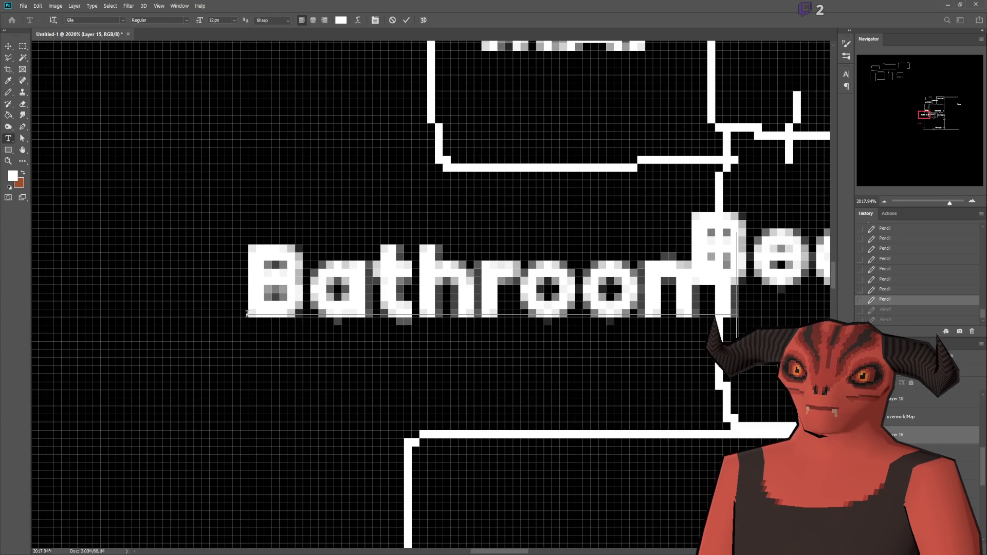
pyautogui.write('/')
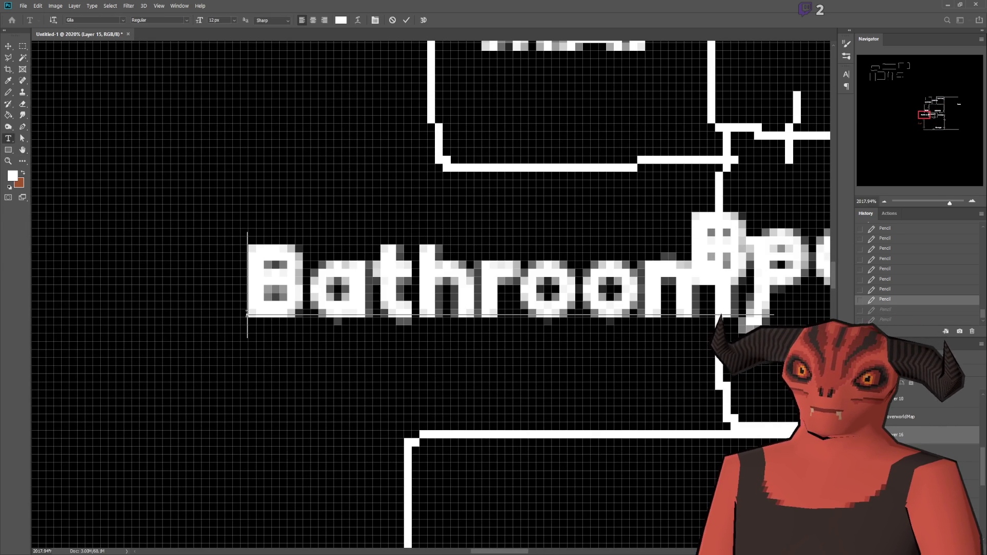
pyautogui.press('Home')
pyautogui.write('(')
pyautogui.click(8, 46)
pyautogui.moveTo(467, 271)
pyautogui.mouseDown()
pyautogui.moveTo(284, 285)
pyautogui.moveTo(303, 287)
pyautogui.mouseUp()
pyautogui.scroll(-10, 304, 286)
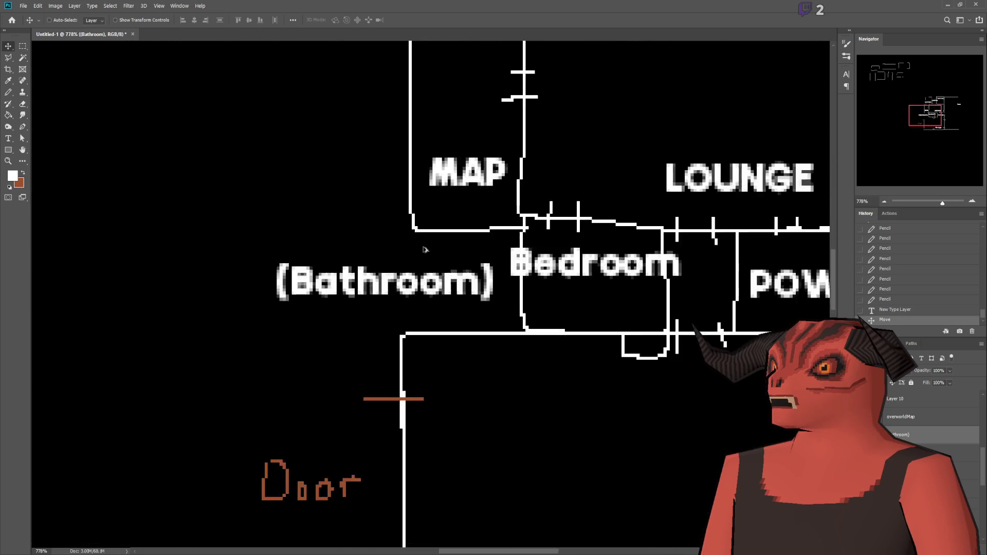
pyautogui.scroll(5, 689, 300)
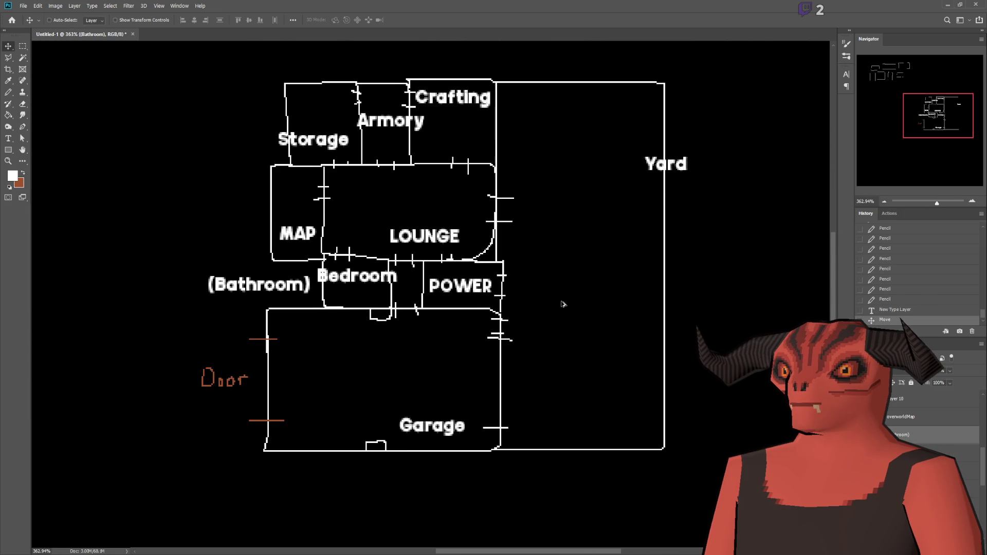
pyautogui.scroll(2, 513, 267)
pyautogui.scroll(-1, 516, 270)
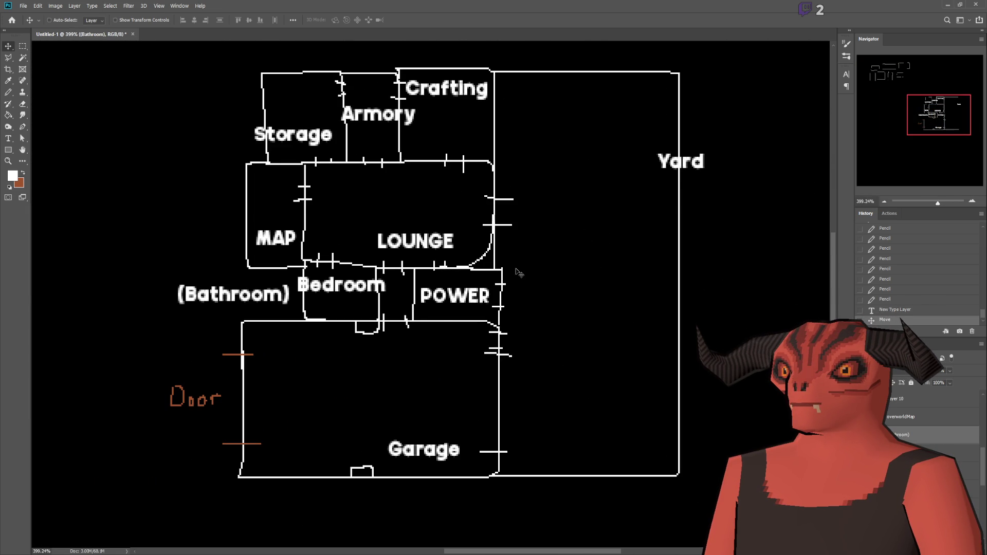
pyautogui.scroll(1, 518, 271)
pyautogui.scroll(3, 891, 420)
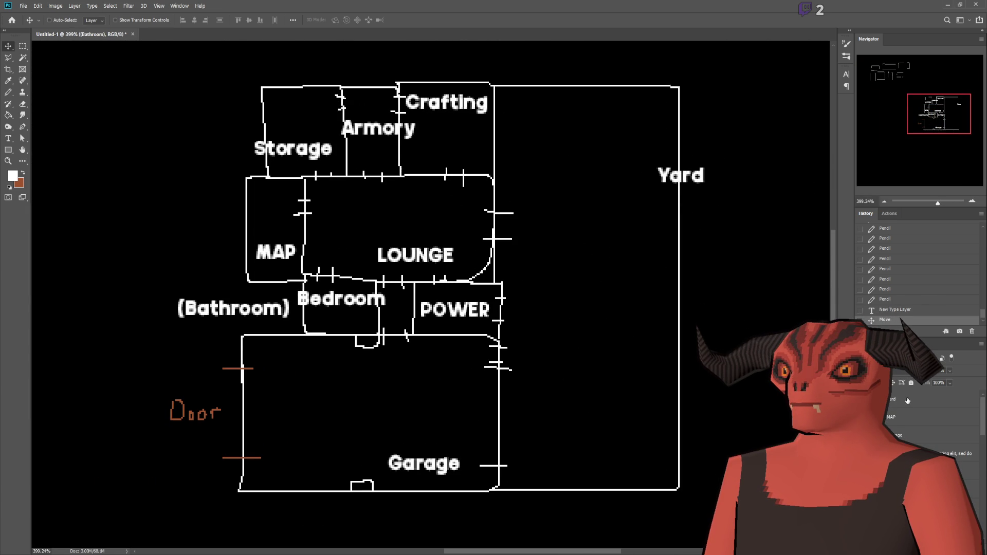
# Move the Yard label down into the yard area
pyautogui.click(906, 402)
pyautogui.moveTo(688, 315); pyautogui.dragTo(595, 430)
pyautogui.scroll(-1, 514, 298)
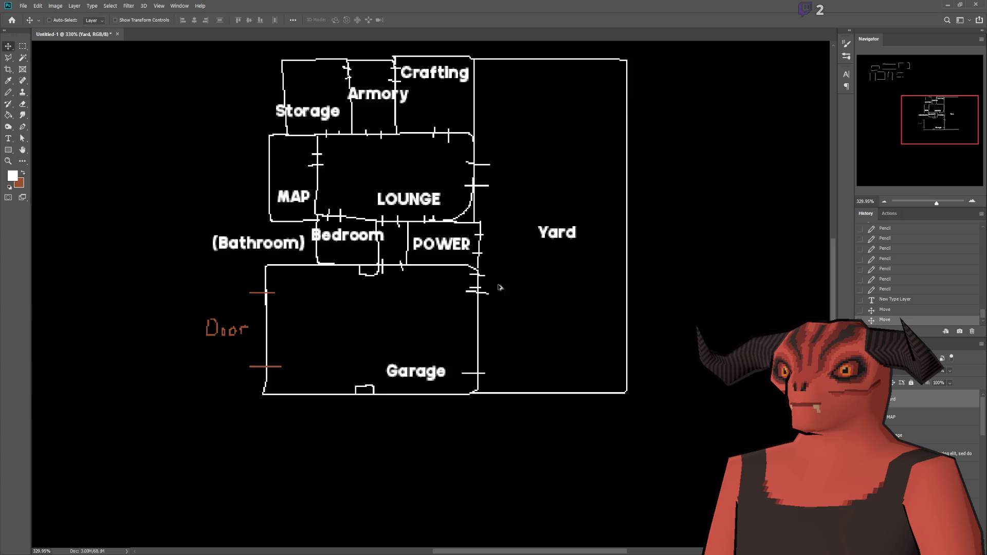
pyautogui.scroll(-1, 514, 298)
pyautogui.moveTo(926, 125)
pyautogui.mouseDown()
pyautogui.moveTo(902, 101)
pyautogui.moveTo(914, 144)
pyautogui.moveTo(925, 121)
pyautogui.mouseUp()
pyautogui.scroll(1, 557, 328)
pyautogui.scroll(1, 297, 386)
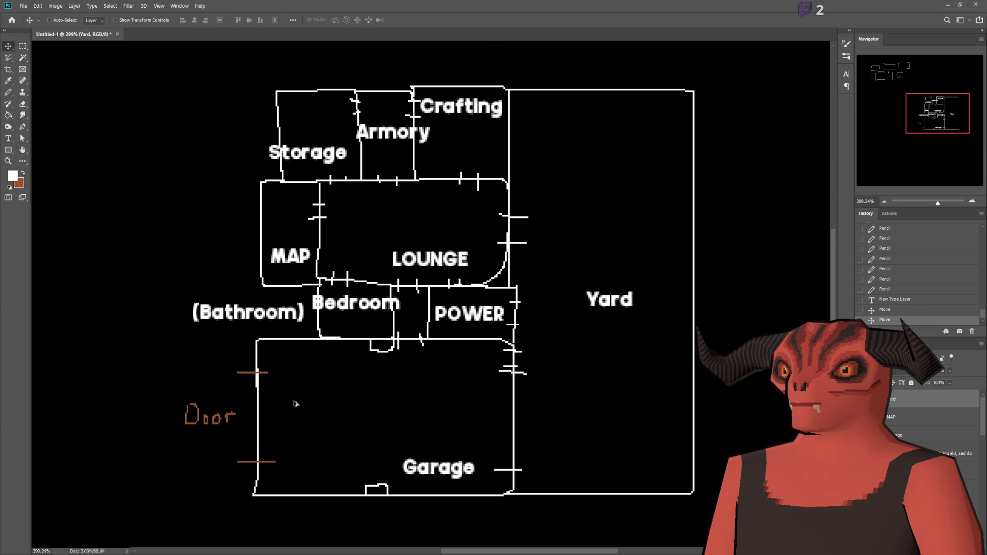
pyautogui.scroll(3, 413, 181)
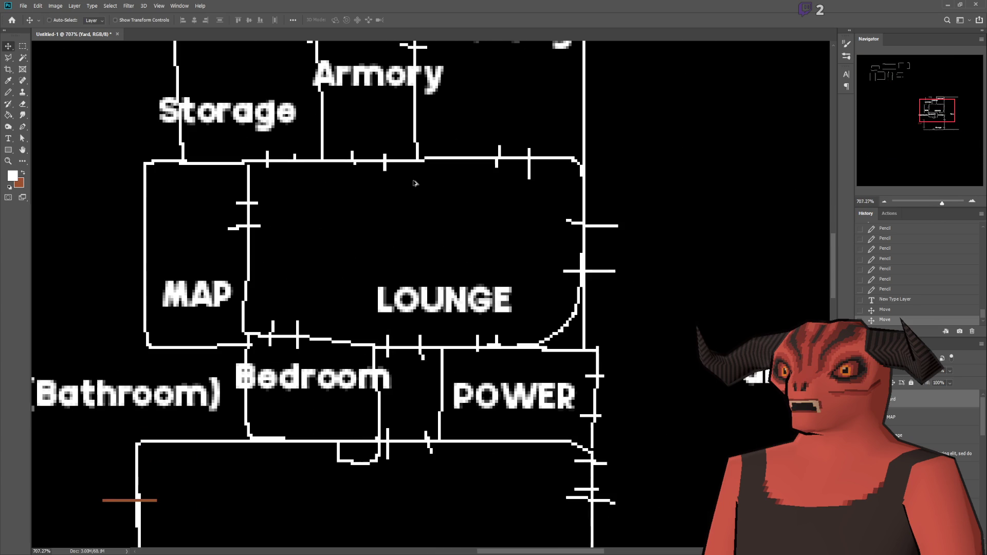
# Create a new empty layer and sample red as the Pencil drawing colour
pyautogui.click(8, 92)
pyautogui.scroll(-3, 231, 223)
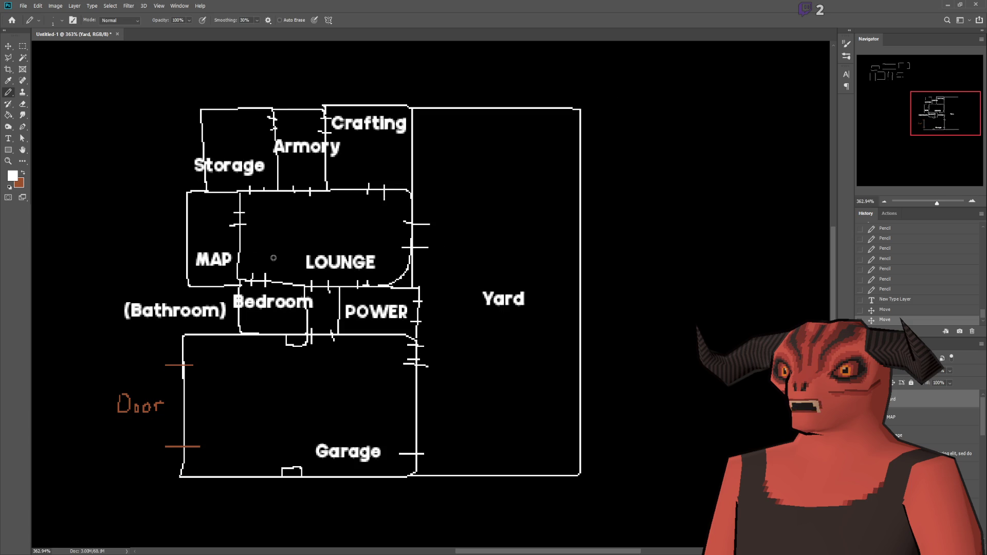
pyautogui.scroll(2, 297, 230)
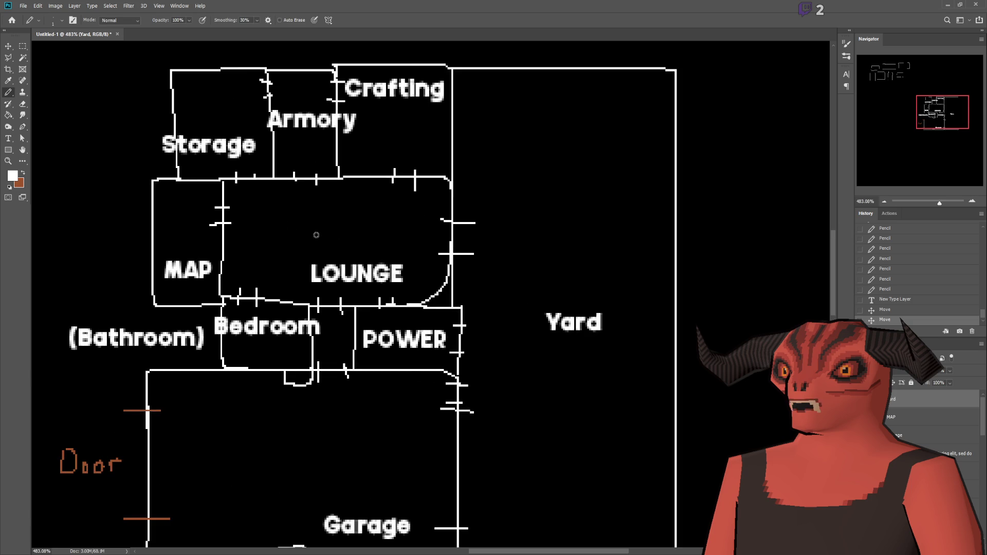
pyautogui.scroll(2, 328, 223)
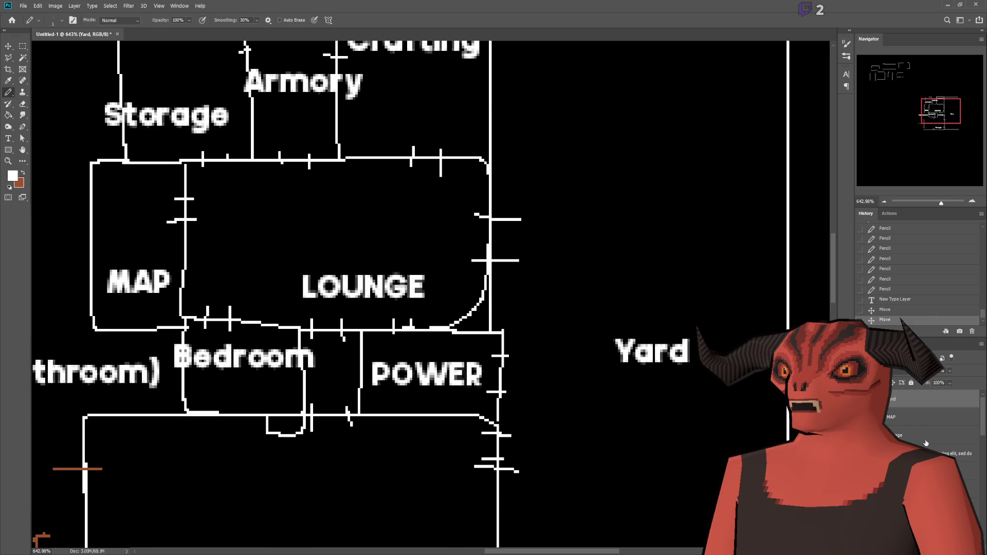
pyautogui.hotkey('ctrl', 'shift', 'alt', 'n')
pyautogui.moveTo(325, 220)
pyautogui.mouseDown()
pyautogui.moveTo(346, 237)
pyautogui.moveTo(318, 256)
pyautogui.mouseUp()
pyautogui.scroll(-3, 288, 216)
pyautogui.hotkey('ctrl', 'z')
pyautogui.hotkey('ctrl', 'z')
pyautogui.press('i')
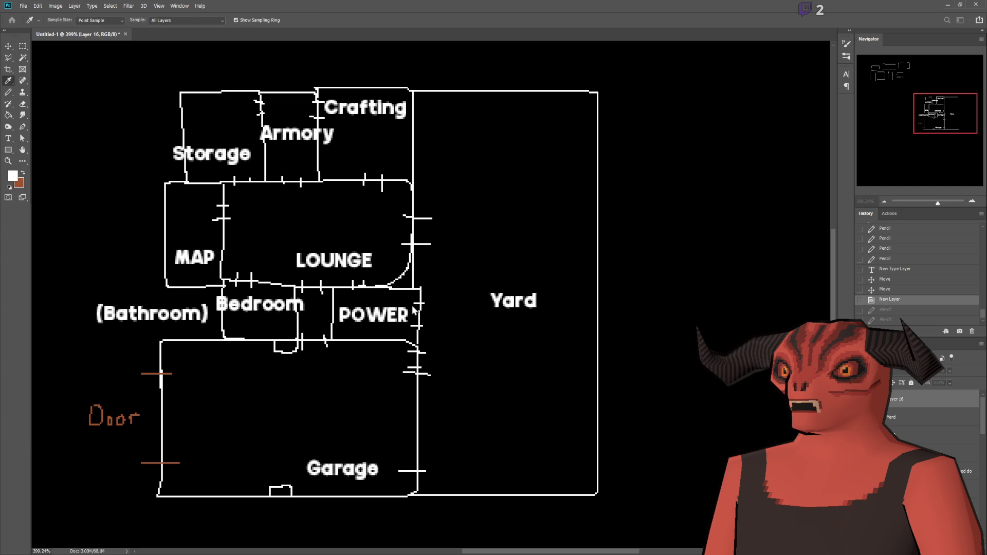
pyautogui.press('b')
pyautogui.scroll(-2, 311, 229)
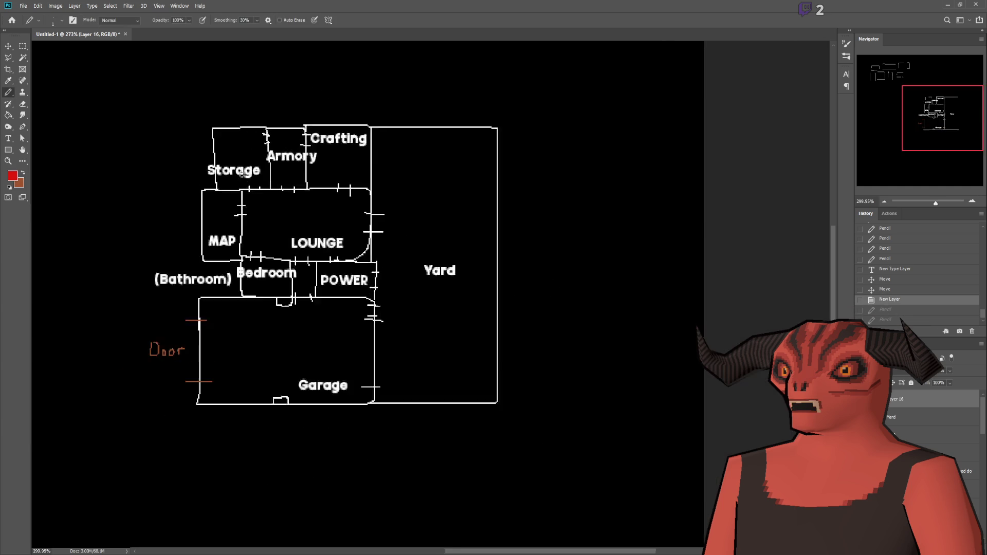
pyautogui.scroll(3, 330, 272)
# Draw a red X in LOUNGE with lines radiating toward Crafting, Armory, Storage, Bedroom, Yard and Garage
pyautogui.moveTo(353, 262)
pyautogui.mouseDown()
pyautogui.moveTo(376, 282)
pyautogui.moveTo(344, 273)
pyautogui.moveTo(373, 282)
pyautogui.mouseUp()
pyautogui.scroll(3, 362, 265)
pyautogui.scroll(-1, 330, 253)
pyautogui.scroll(-2, 432, 177)
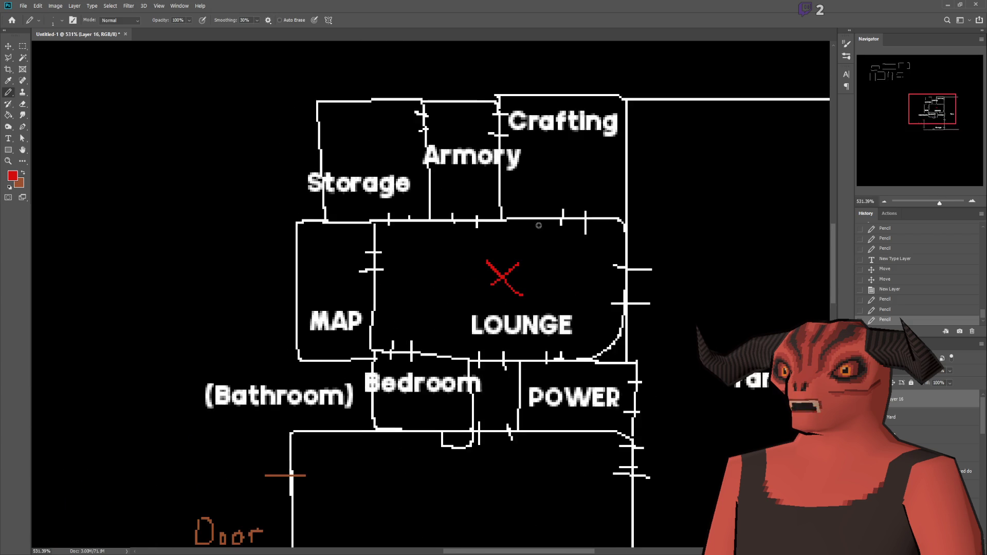
pyautogui.scroll(-1, 605, 214)
pyautogui.scroll(1, 661, 201)
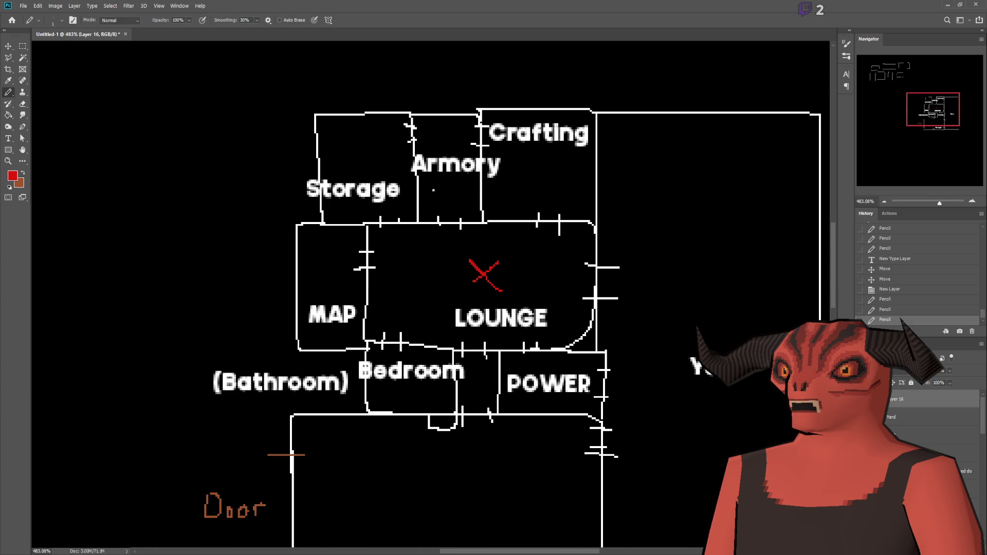
pyautogui.scroll(1, 513, 221)
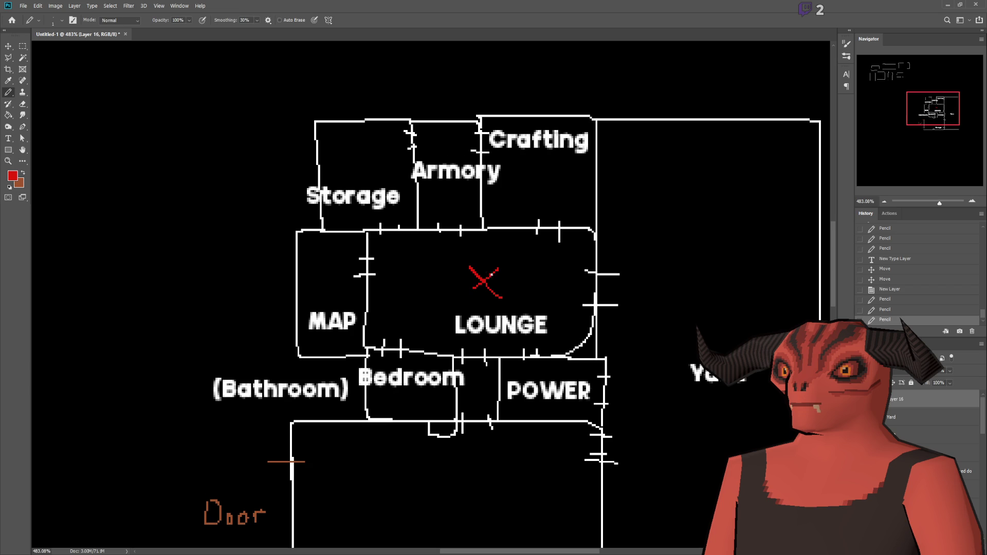
pyautogui.moveTo(489, 281)
pyautogui.mouseDown()
pyautogui.moveTo(548, 244)
pyautogui.moveTo(556, 173)
pyautogui.mouseUp()
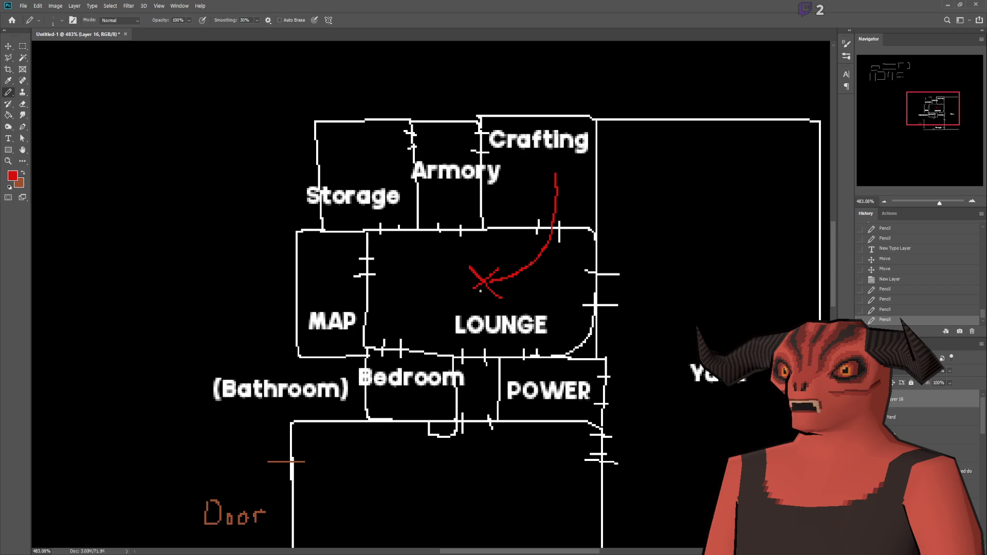
pyautogui.moveTo(481, 282); pyautogui.dragTo(445, 186)
pyautogui.moveTo(481, 285)
pyautogui.mouseDown()
pyautogui.moveTo(401, 242)
pyautogui.moveTo(383, 198)
pyautogui.mouseUp()
pyautogui.moveTo(483, 284); pyautogui.dragTo(333, 273)
pyautogui.moveTo(472, 276)
pyautogui.mouseDown()
pyautogui.moveTo(389, 330)
pyautogui.moveTo(383, 402)
pyautogui.mouseUp()
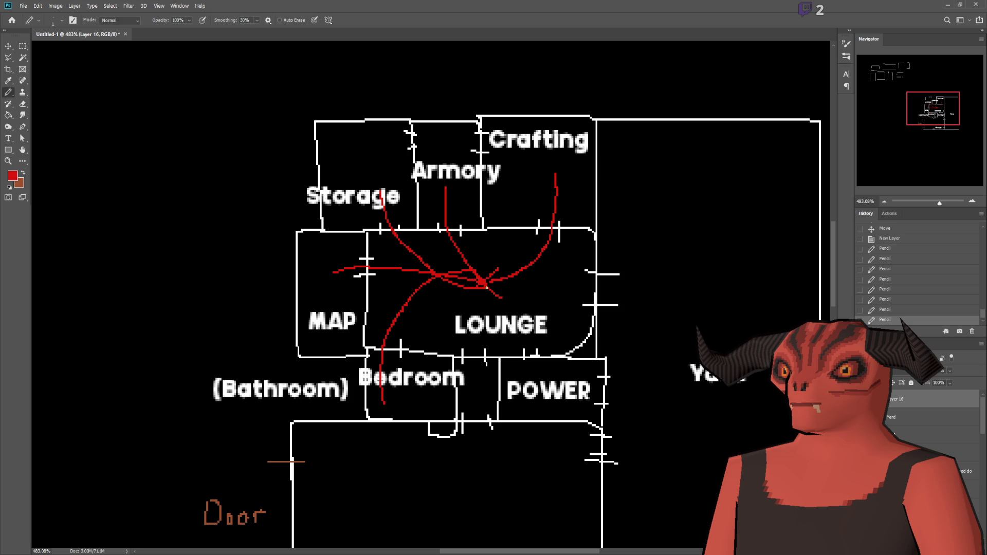
pyautogui.moveTo(525, 337); pyautogui.dragTo(532, 381)
pyautogui.moveTo(486, 286); pyautogui.dragTo(659, 280)
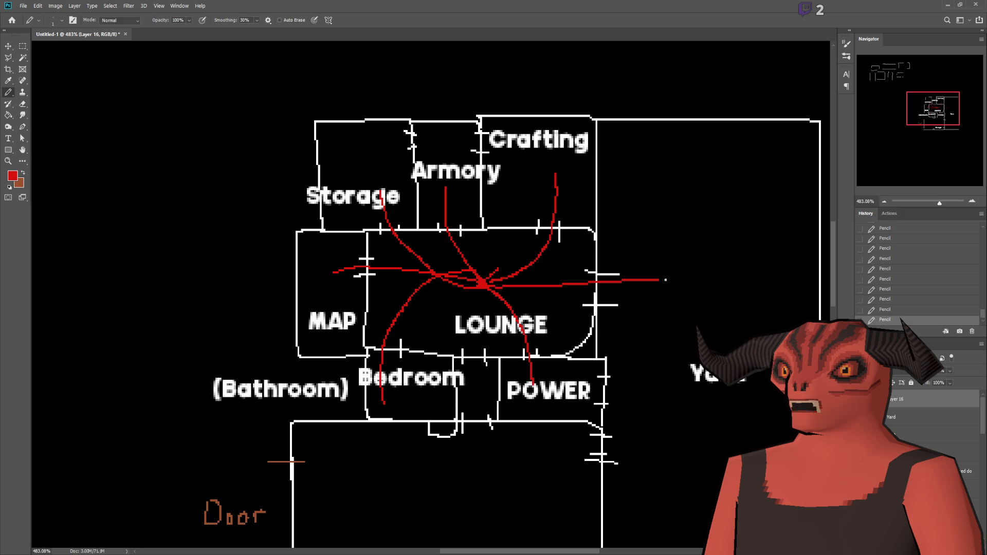
pyautogui.moveTo(475, 284); pyautogui.dragTo(476, 469)
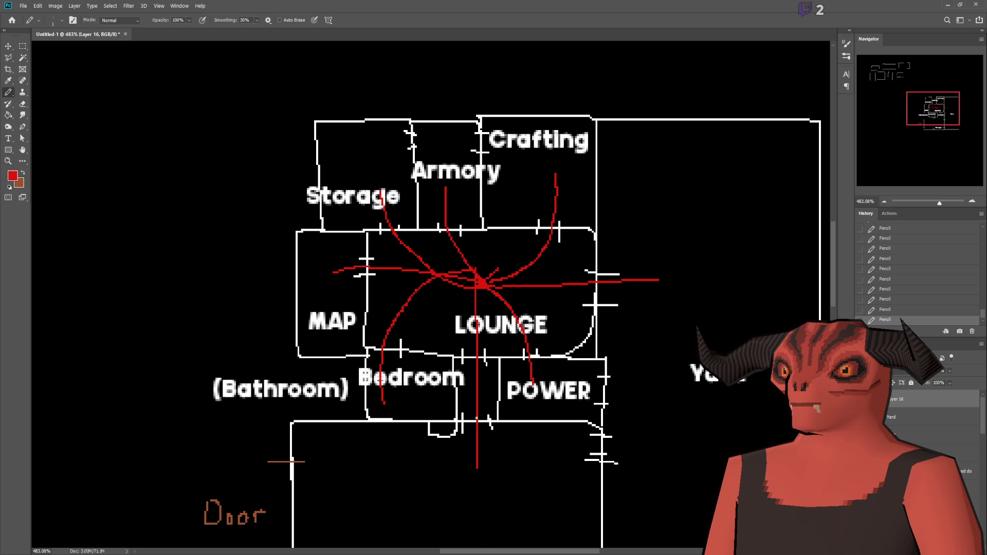
# Add red strokes linking Storage, Armory and Crafting and across LOUNGE, undoing and redoing the last one
pyautogui.press('h')
pyautogui.moveTo(587, 216); pyautogui.dragTo(587, 185)
pyautogui.moveTo(343, 167); pyautogui.dragTo(465, 162)
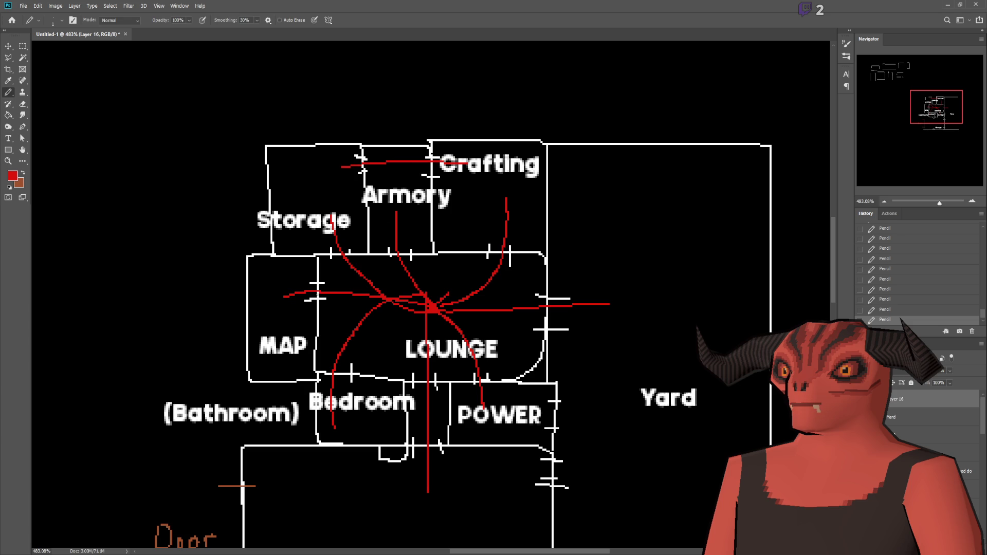
pyautogui.moveTo(314, 291); pyautogui.dragTo(395, 249)
pyautogui.moveTo(318, 290); pyautogui.dragTo(506, 257)
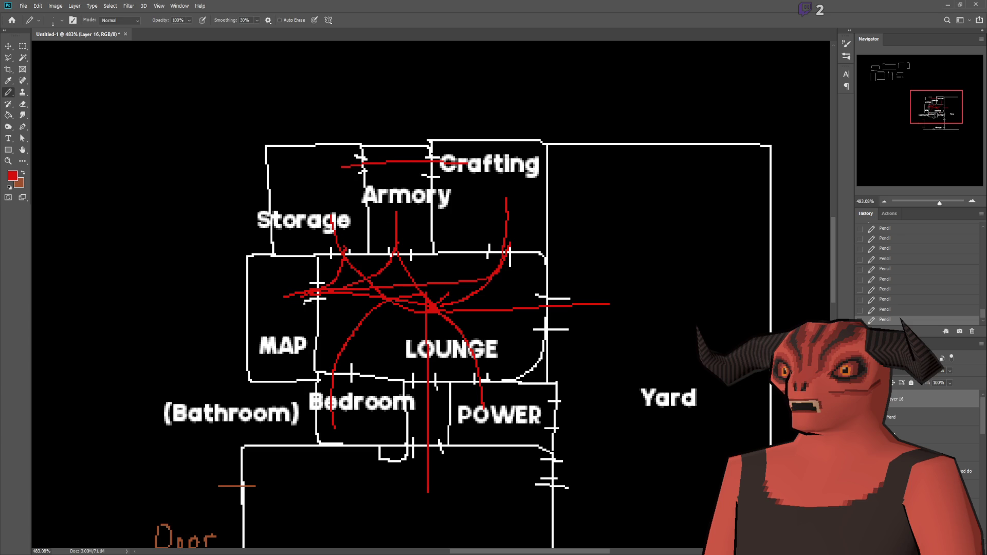
pyautogui.moveTo(314, 292); pyautogui.dragTo(343, 348)
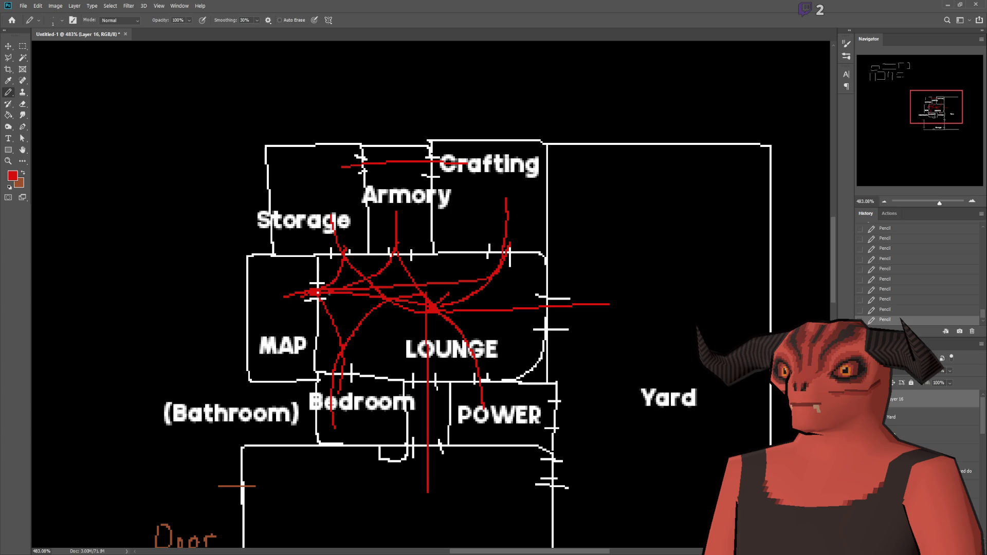
pyautogui.hotkey('ctrl', 'z')
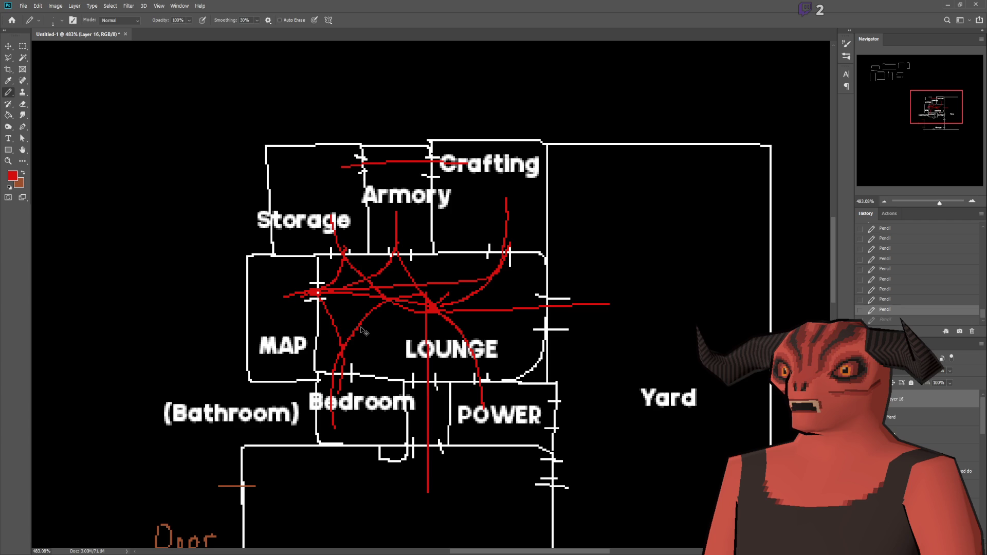
pyautogui.hotkey('ctrl', 'shift', 'z')
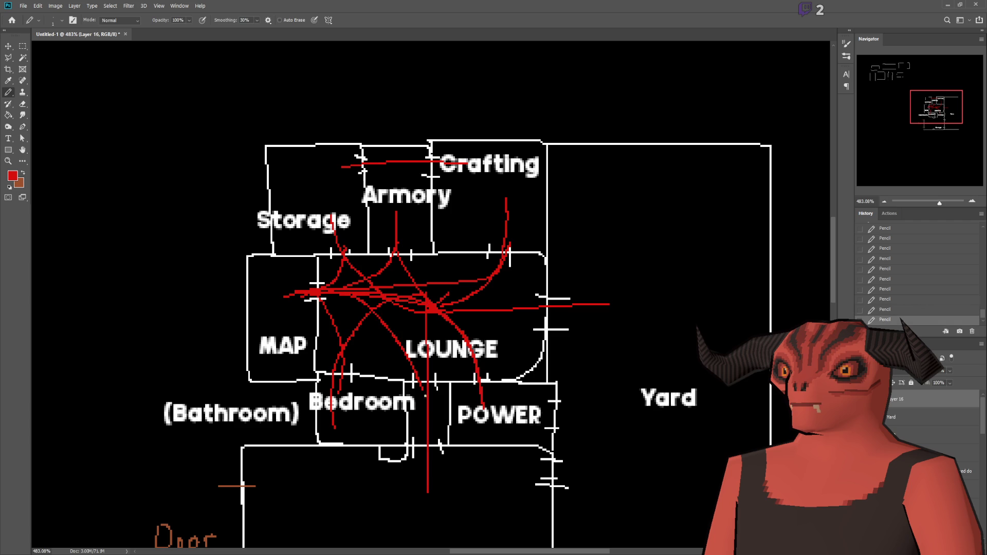
# Crisscross LOUNGE with more red strokes from the Bedroom border toward Storage, Armory and the right side
pyautogui.moveTo(427, 406); pyautogui.dragTo(484, 291)
pyautogui.moveTo(356, 266); pyautogui.dragTo(339, 241)
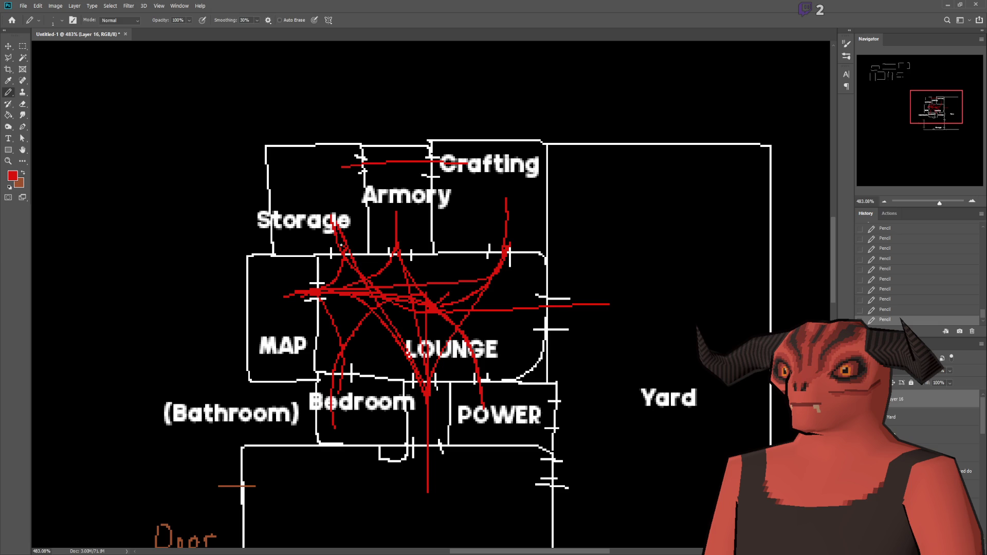
pyautogui.moveTo(431, 370); pyautogui.dragTo(530, 207)
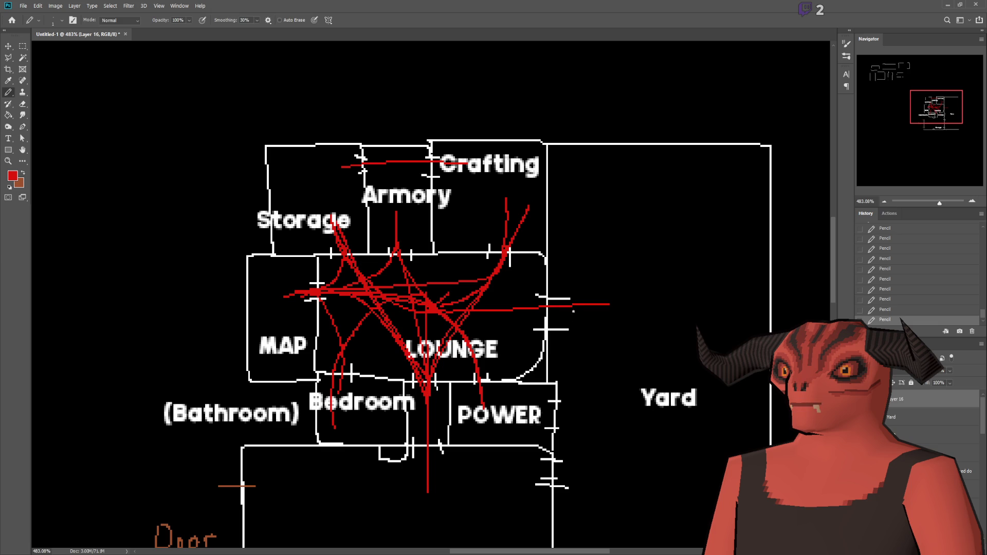
pyautogui.moveTo(572, 307); pyautogui.dragTo(286, 296)
pyautogui.moveTo(578, 320); pyautogui.dragTo(399, 252)
pyautogui.moveTo(490, 234); pyautogui.dragTo(540, 313)
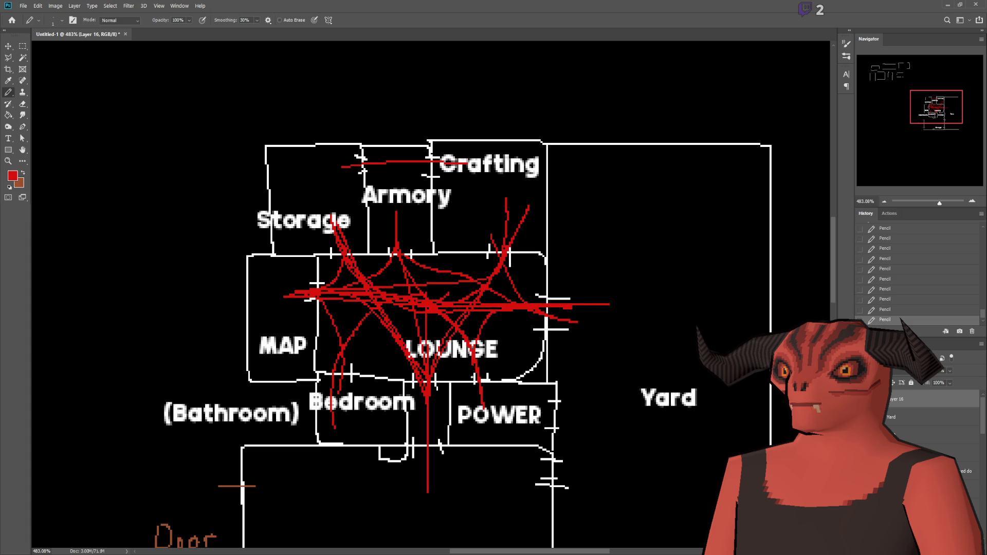
pyautogui.moveTo(546, 324); pyautogui.dragTo(378, 334)
pyautogui.moveTo(582, 318); pyautogui.dragTo(436, 338)
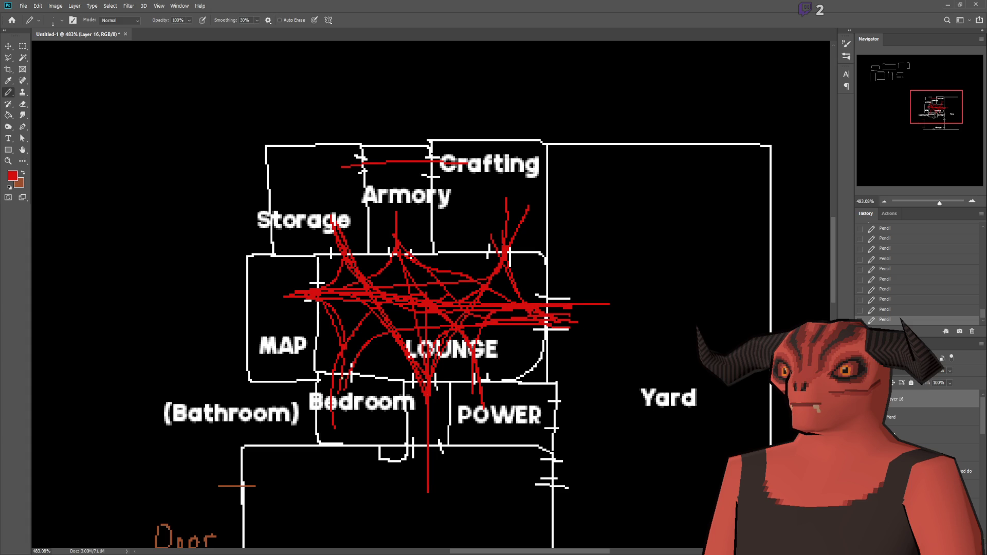
pyautogui.scroll(-5, 376, 339)
pyautogui.scroll(8, 480, 204)
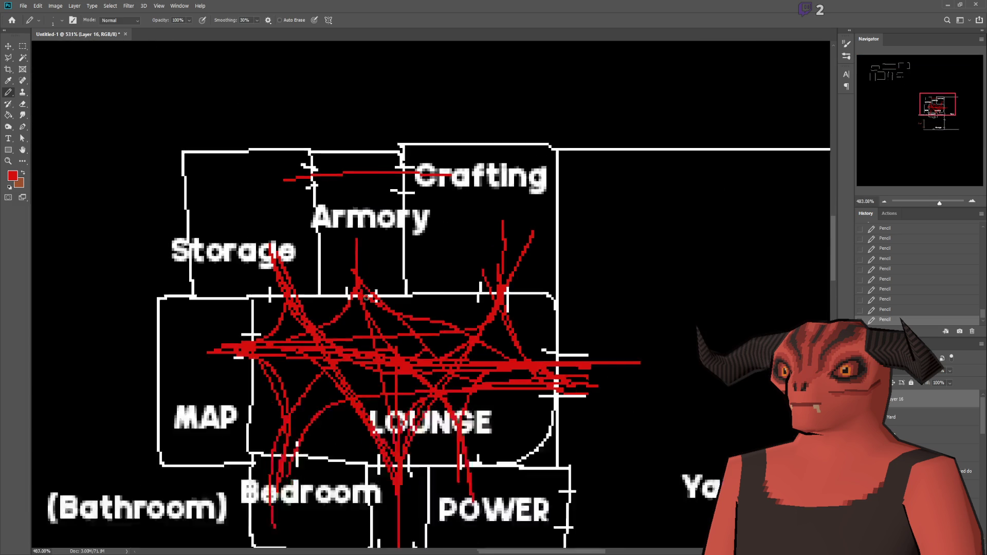
pyautogui.scroll(-2, 480, 204)
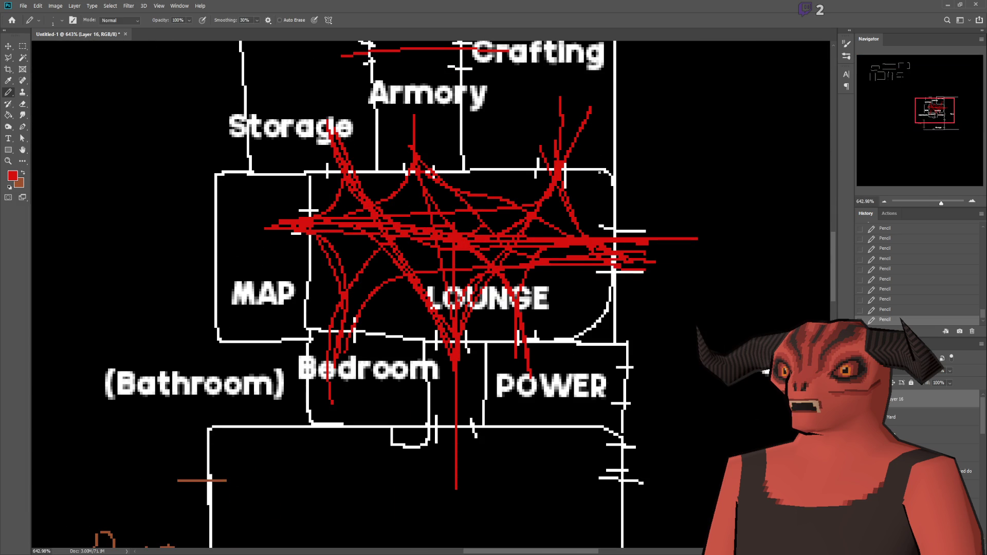
# Sample white from the wall lines and pencil a small white wall box below Storage
pyautogui.click(23, 174)
pyautogui.click(8, 80)
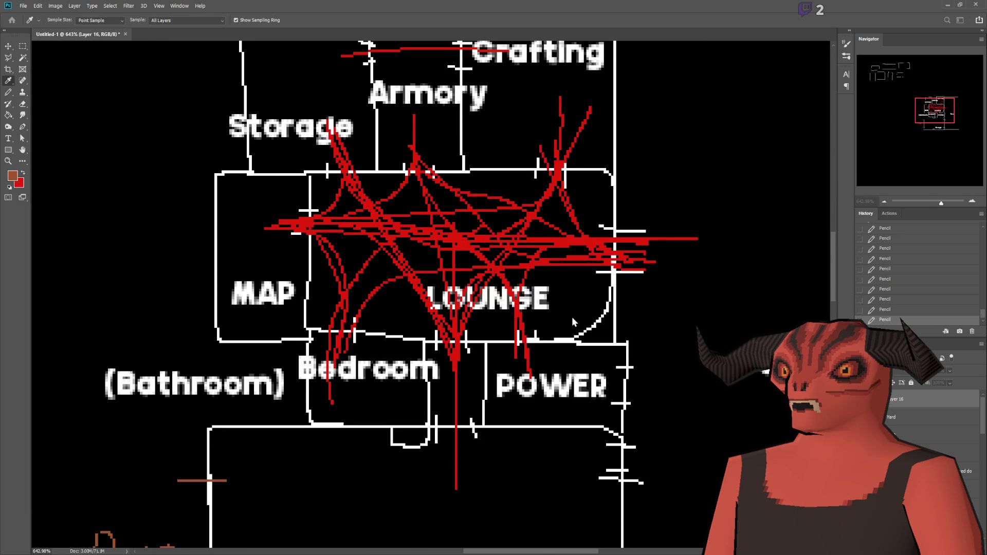
pyautogui.click(309, 210)
pyautogui.press('b')
pyautogui.moveTo(311, 174)
pyautogui.mouseDown()
pyautogui.moveTo(326, 199)
pyautogui.moveTo(310, 176)
pyautogui.mouseUp()
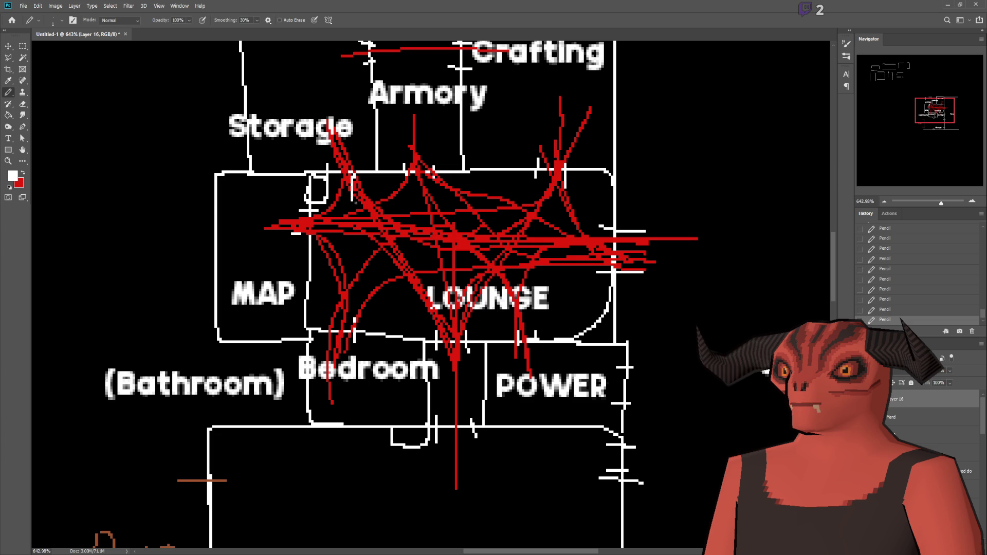
pyautogui.moveTo(405, 196); pyautogui.dragTo(401, 174)
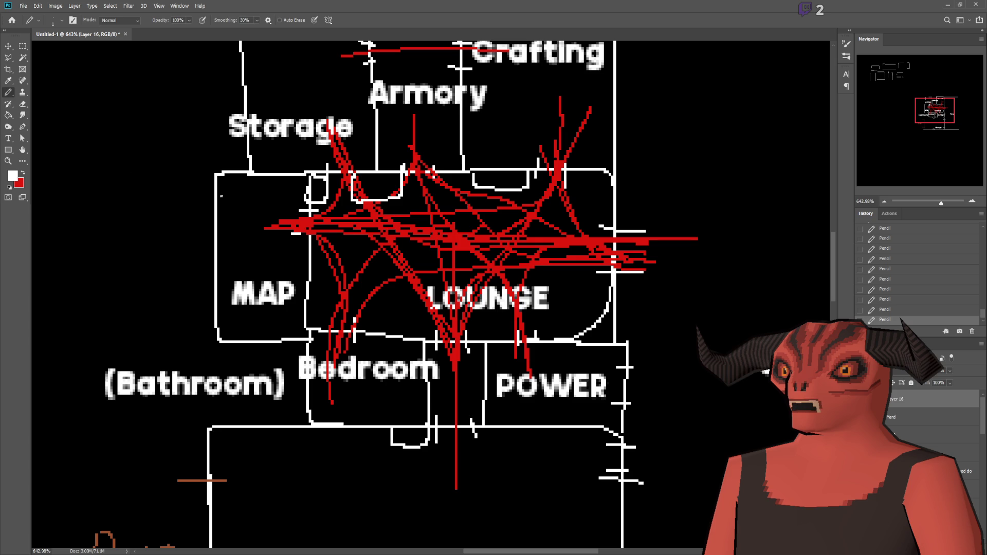
# Undo the last three pencil strokes
pyautogui.hotkey('ctrl', 'z')
pyautogui.hotkey('ctrl', 'z')
pyautogui.hotkey('ctrl', 'z')
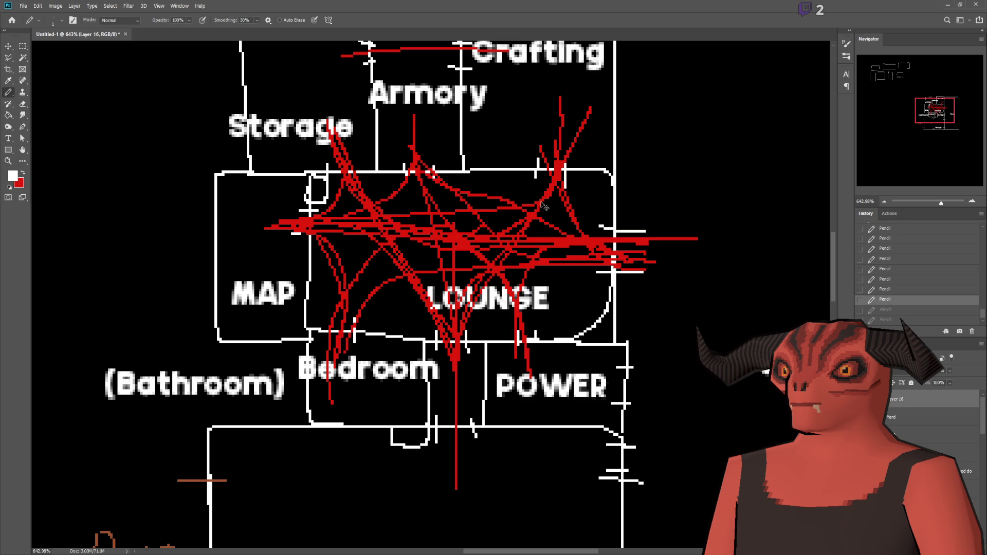
pyautogui.scroll(-5, 529, 194)
pyautogui.scroll(2, 528, 194)
pyautogui.scroll(-2, 517, 253)
pyautogui.scroll(-2, 517, 253)
pyautogui.scroll(2, 517, 253)
pyautogui.scroll(-2, 517, 253)
pyautogui.scroll(1, 516, 252)
pyautogui.scroll(-2, 515, 251)
pyautogui.scroll(3, 540, 237)
pyautogui.scroll(-3, 566, 221)
pyautogui.scroll(2, 582, 210)
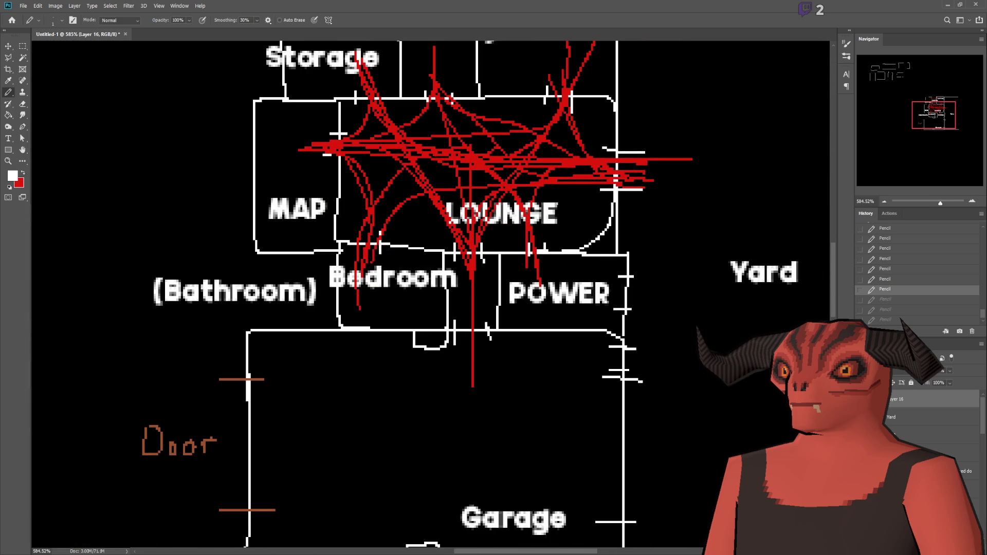
pyautogui.scroll(1, 552, 190)
pyautogui.scroll(-1, 535, 203)
pyautogui.scroll(-2, 514, 216)
pyautogui.scroll(2, 495, 231)
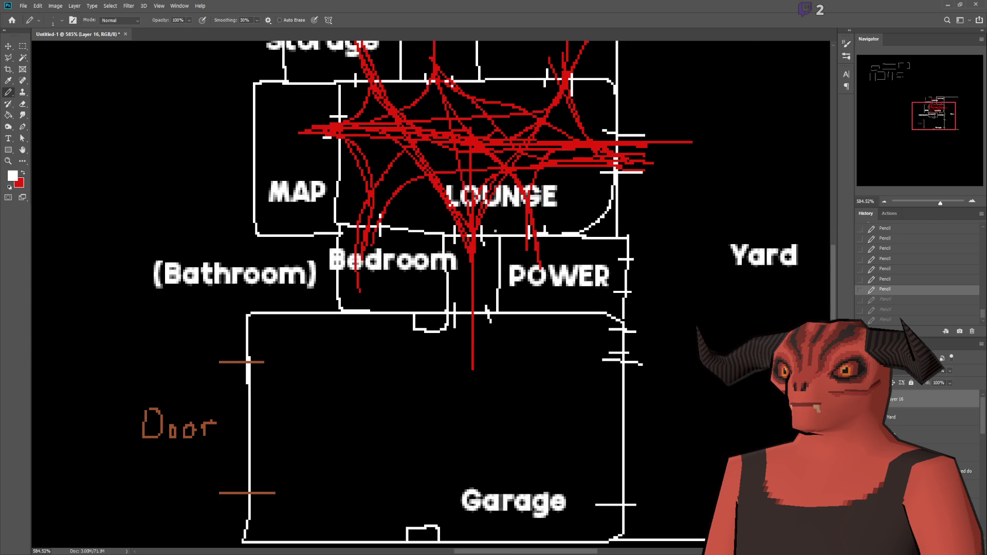
pyautogui.scroll(3, 495, 231)
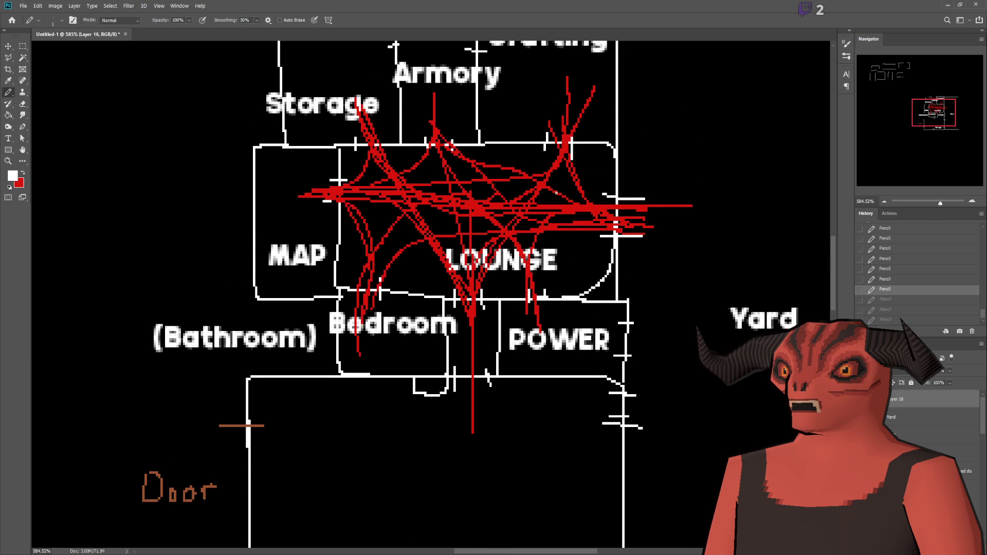
pyautogui.scroll(-3, 517, 336)
pyautogui.scroll(-3, 517, 336)
pyautogui.scroll(2, 548, 361)
# Switch back to red and draw curves looping from POWER around the right of LOUNGE
pyautogui.press('x')
pyautogui.moveTo(550, 313); pyautogui.dragTo(618, 313)
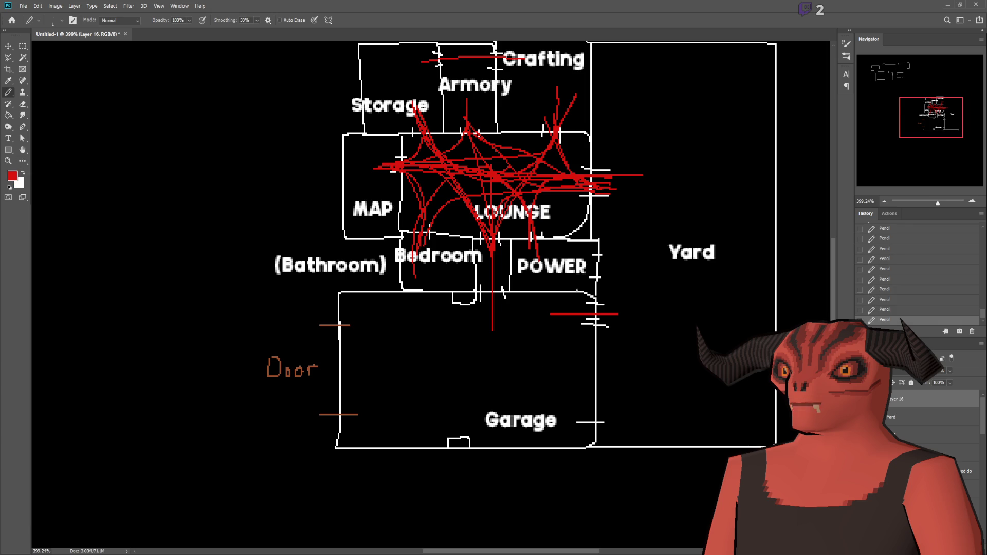
pyautogui.moveTo(597, 264)
pyautogui.mouseDown()
pyautogui.moveTo(618, 265)
pyautogui.moveTo(642, 232)
pyautogui.moveTo(604, 189)
pyautogui.mouseUp()
pyautogui.moveTo(598, 266)
pyautogui.mouseDown()
pyautogui.moveTo(639, 257)
pyautogui.moveTo(642, 309)
pyautogui.moveTo(586, 321)
pyautogui.moveTo(493, 294)
pyautogui.mouseUp()
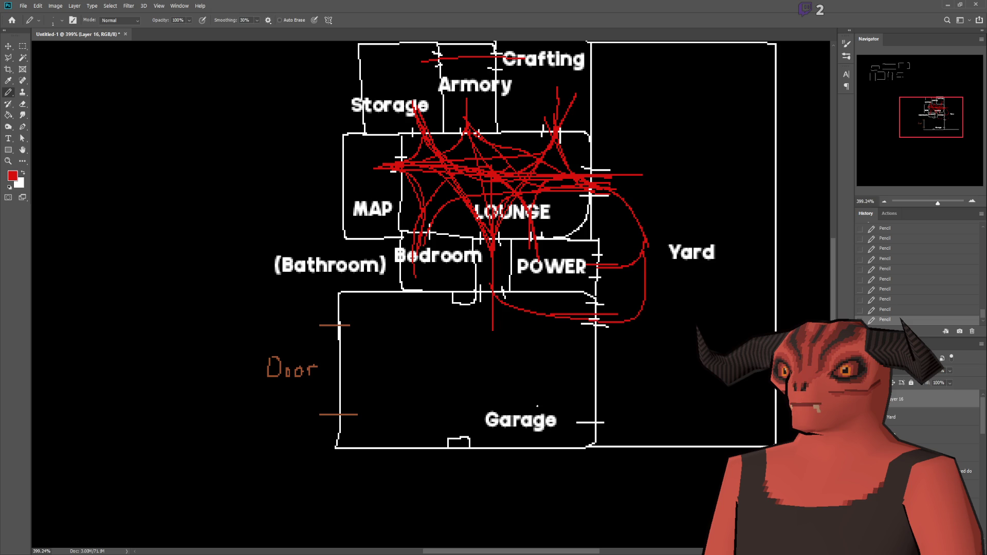
pyautogui.scroll(3, 537, 407)
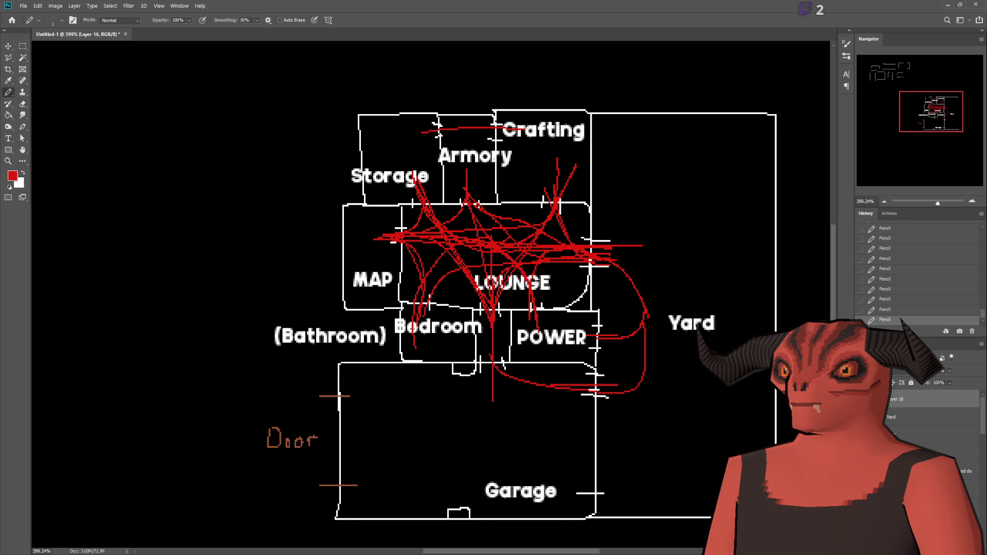
# Draw red curves down through Armory and Crafting, then hide the red scribble layer
pyautogui.moveTo(422, 133); pyautogui.dragTo(416, 179)
pyautogui.moveTo(474, 133); pyautogui.dragTo(467, 168)
pyautogui.moveTo(511, 133); pyautogui.dragTo(557, 192)
pyautogui.scroll(-2, 514, 308)
pyautogui.scroll(2, 514, 309)
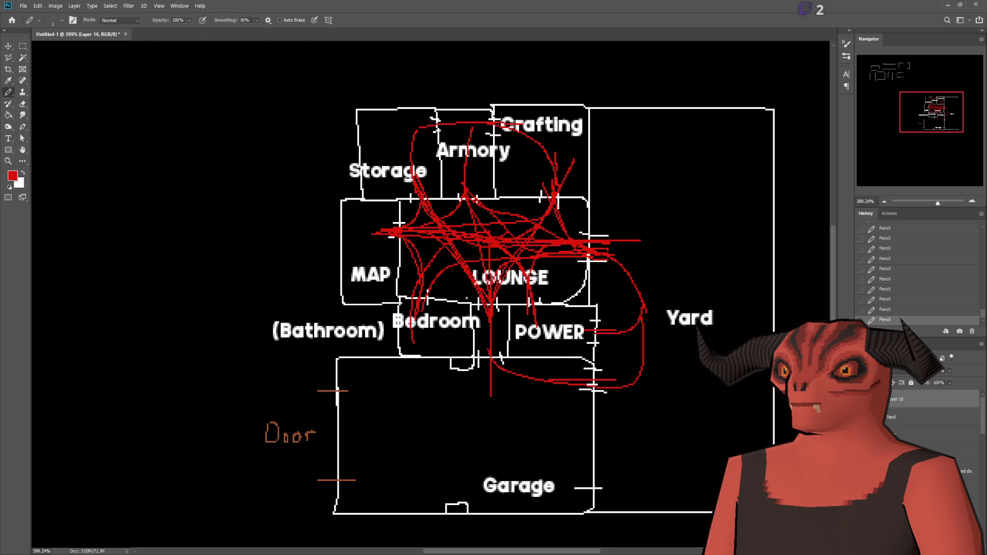
pyautogui.scroll(-1, 450, 307)
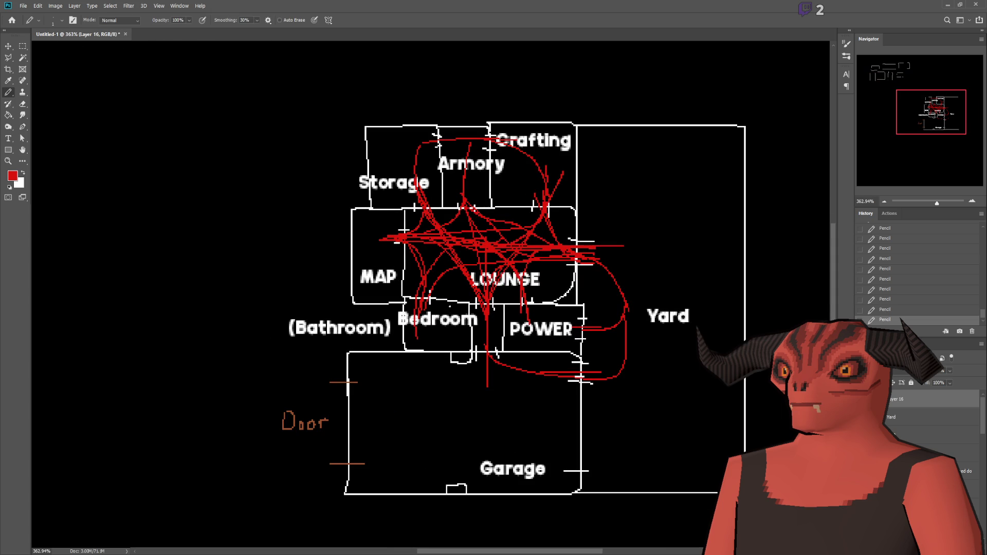
pyautogui.click(864, 400)
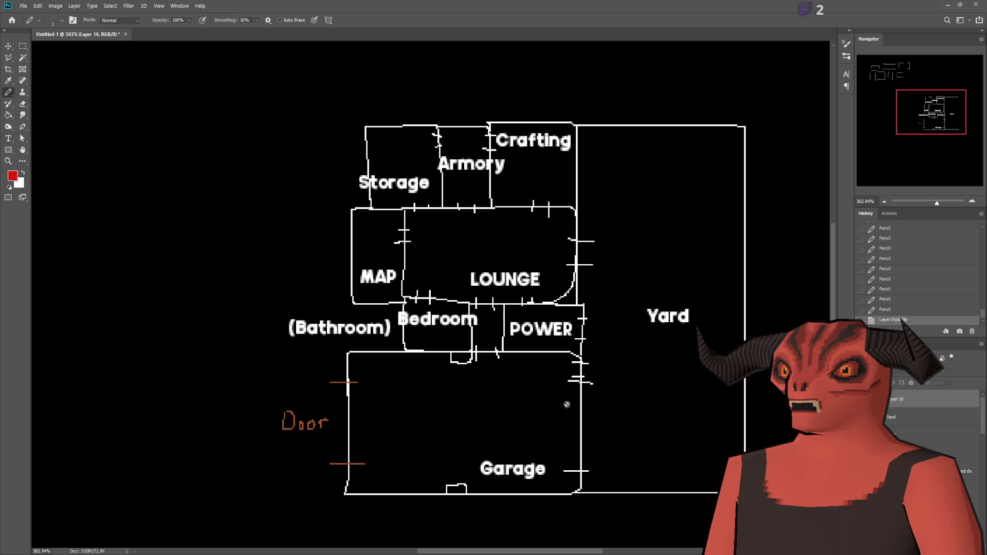
# Recentre the floor plan in the view and add a new empty Layer 17 for the boundary
pyautogui.scroll(-1, 387, 375)
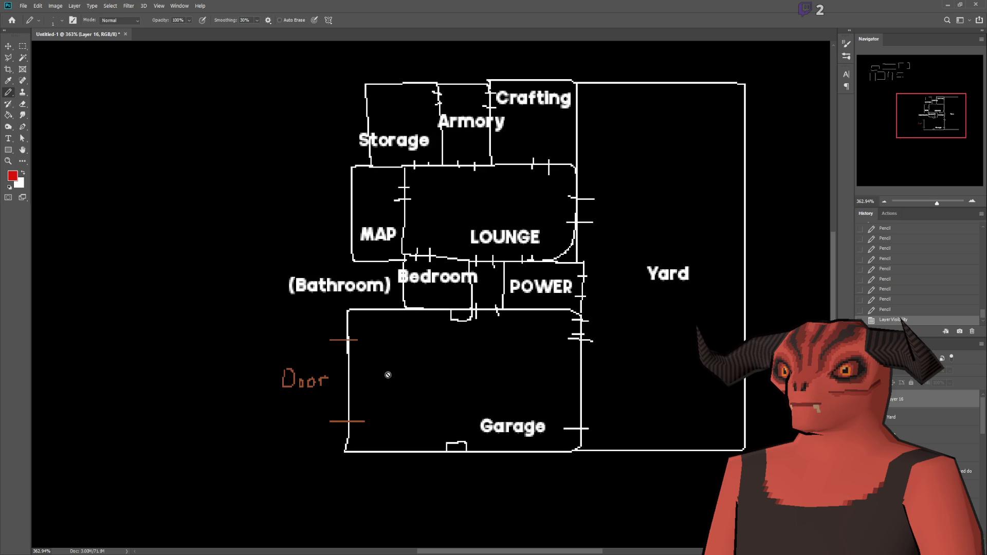
pyautogui.moveTo(938, 124); pyautogui.dragTo(946, 121)
pyautogui.scroll(-3, 366, 386)
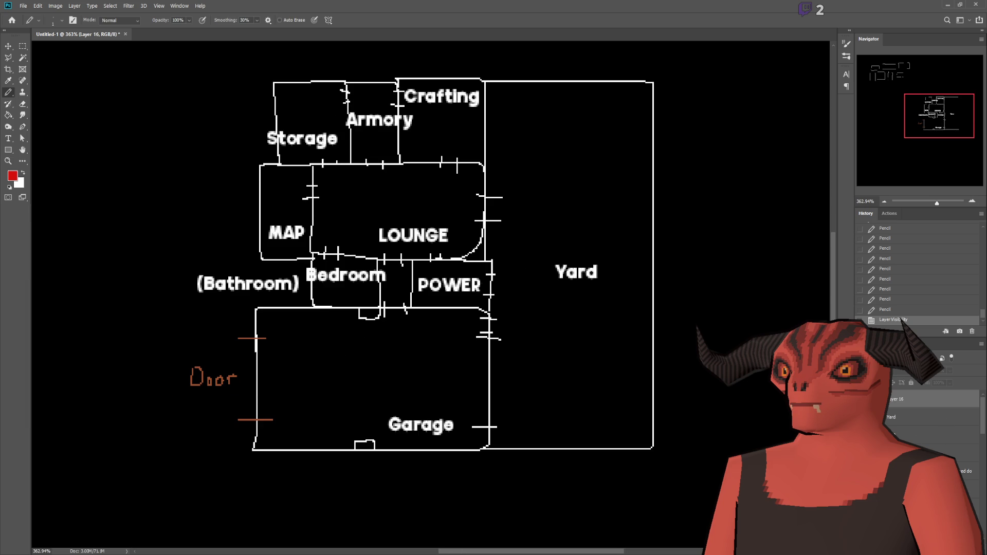
pyautogui.hotkey('ctrl', 'shift', 'alt', 'n')
# Trace the red boundary left of and below the garage, then up past the Yard
pyautogui.moveTo(256, 305)
pyautogui.mouseDown()
pyautogui.moveTo(156, 304)
pyautogui.moveTo(138, 486)
pyautogui.moveTo(495, 492)
pyautogui.mouseUp()
pyautogui.moveTo(490, 436)
pyautogui.mouseDown()
pyautogui.moveTo(541, 487)
pyautogui.moveTo(800, 329)
pyautogui.moveTo(785, 31)
pyautogui.moveTo(469, 47)
pyautogui.moveTo(482, 78)
pyautogui.mouseUp()
pyautogui.scroll(3, 514, 294)
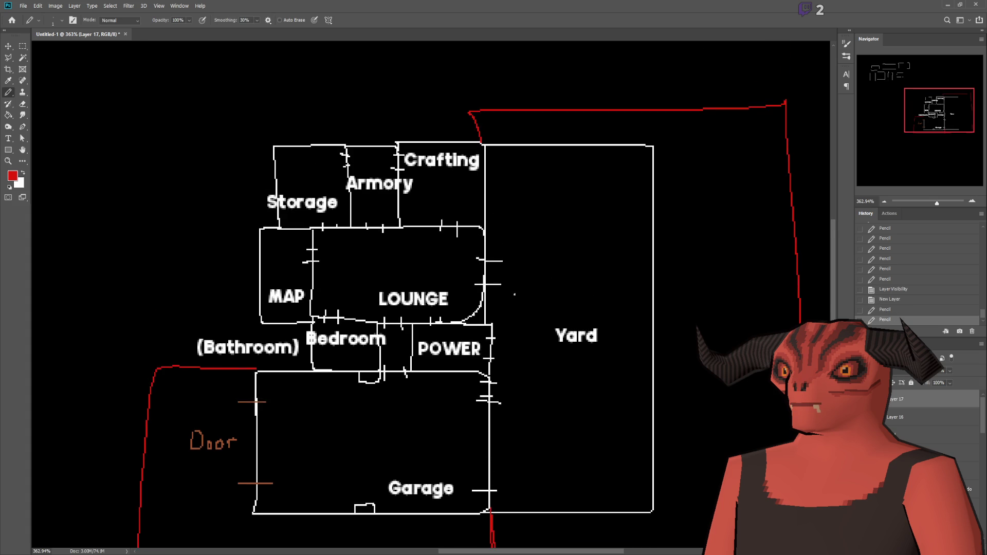
pyautogui.scroll(-2, 514, 294)
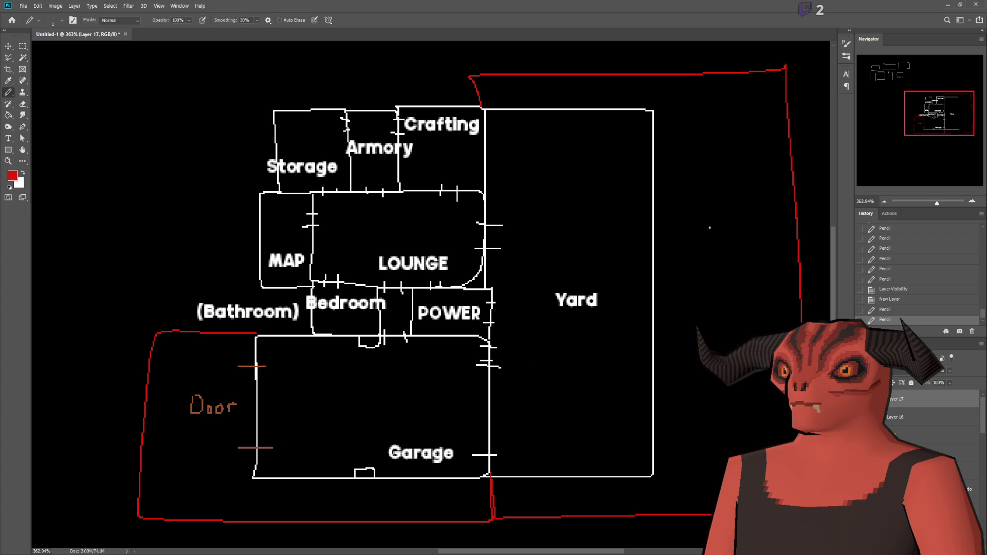
pyautogui.scroll(6, 238, 354)
pyautogui.scroll(3, 316, 206)
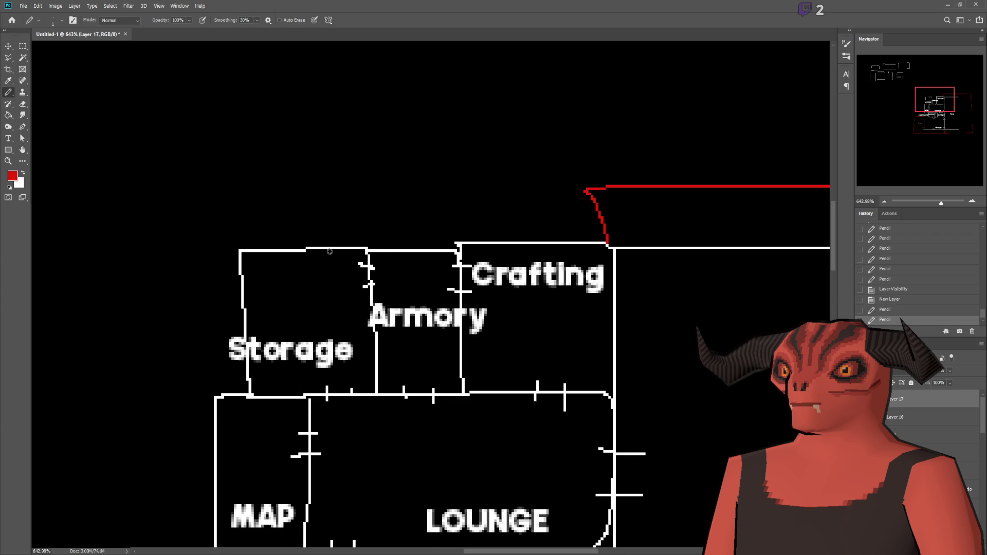
# Continue the red boundary above Armory and Crafting and down beside Storage
pyautogui.moveTo(366, 249)
pyautogui.mouseDown()
pyautogui.moveTo(365, 220)
pyautogui.moveTo(189, 140)
pyautogui.moveTo(168, 388)
pyautogui.moveTo(235, 391)
pyautogui.mouseUp()
pyautogui.moveTo(460, 240)
pyautogui.mouseDown()
pyautogui.moveTo(482, 165)
pyautogui.moveTo(594, 170)
pyautogui.mouseUp()
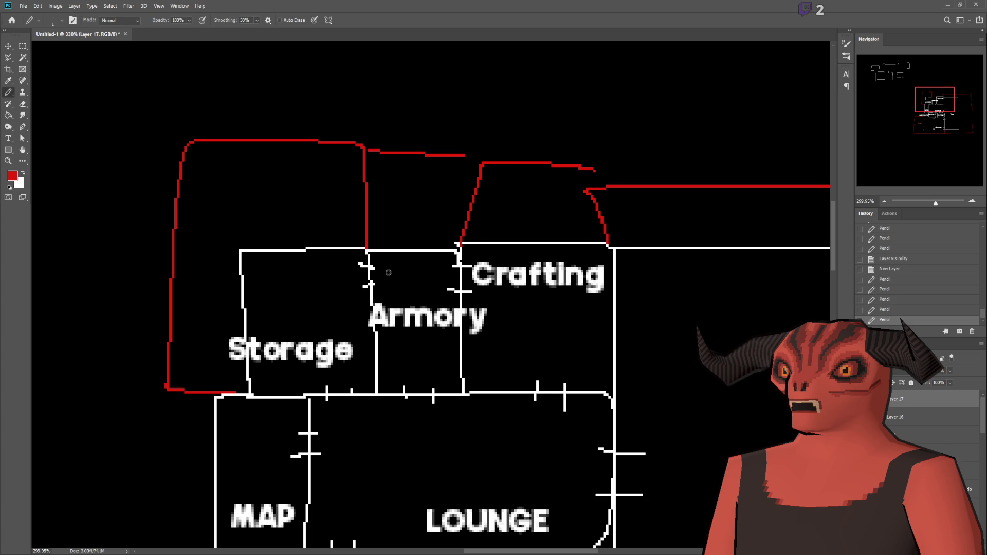
pyautogui.scroll(-2, 397, 269)
pyautogui.moveTo(310, 238)
pyautogui.mouseDown()
pyautogui.moveTo(301, 361)
pyautogui.moveTo(355, 346)
pyautogui.mouseUp()
pyautogui.press('h')
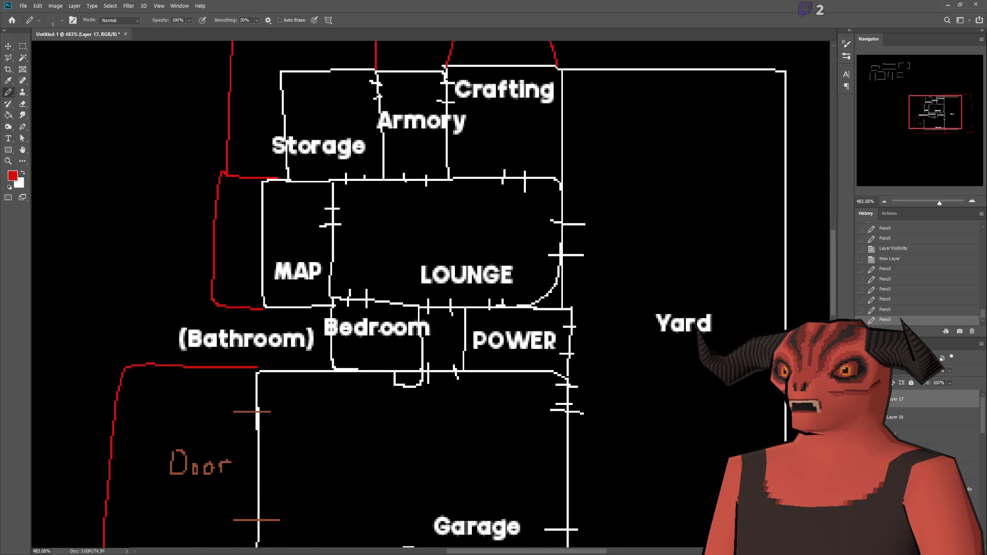